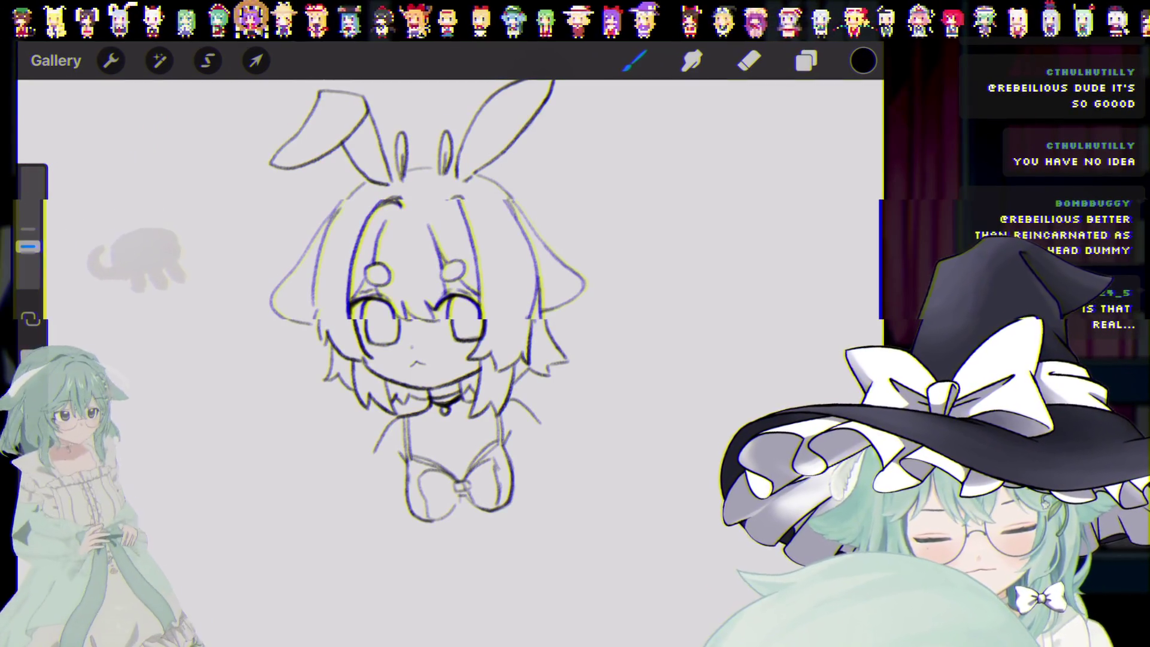
Step: Try a softer eraser from the Classic Library and undo its erase stroke
{"action": "left_click", "coordinate": [748, 60]}
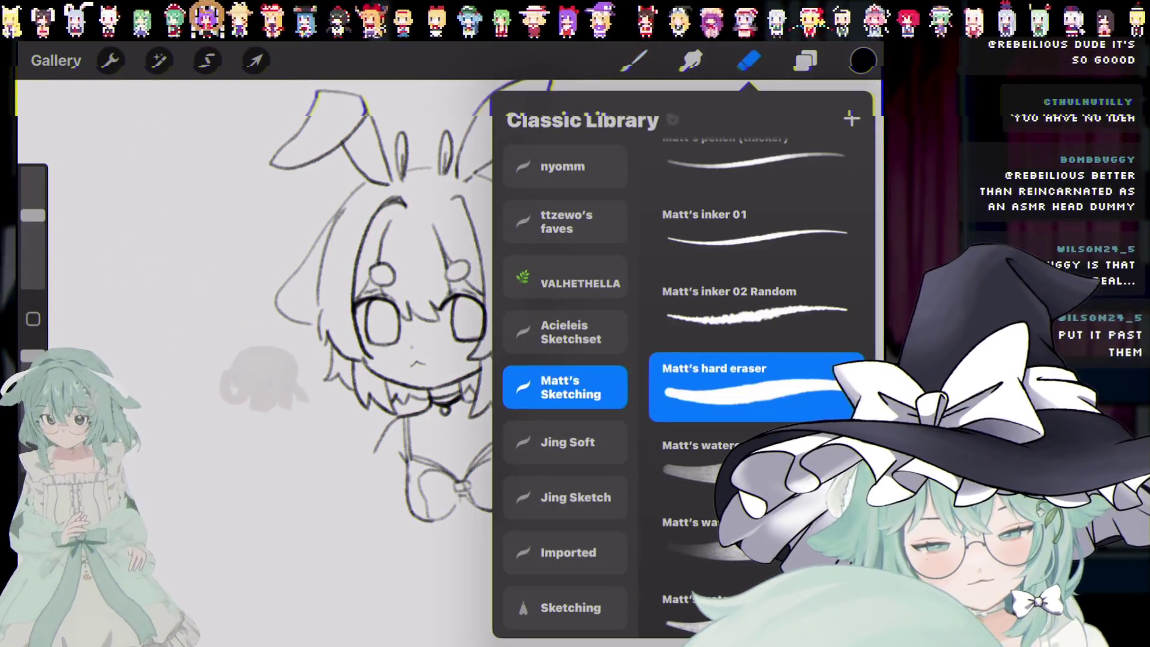
{"action": "left_click", "coordinate": [694, 530]}
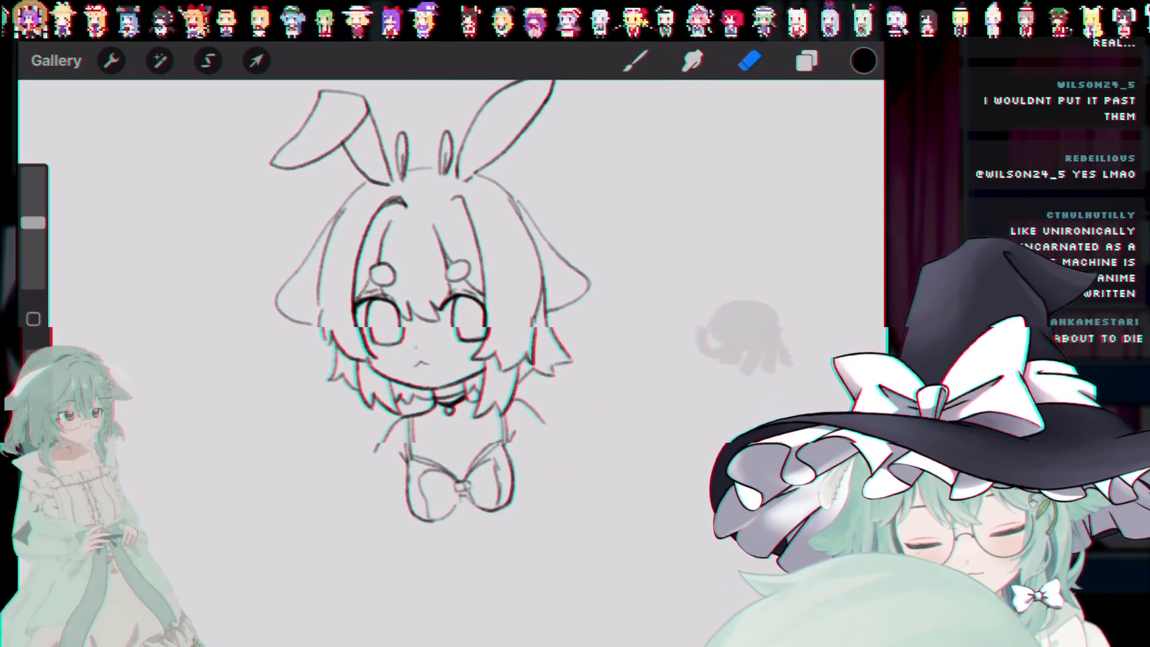
{"action": "key", "text": "ctrl+z"}
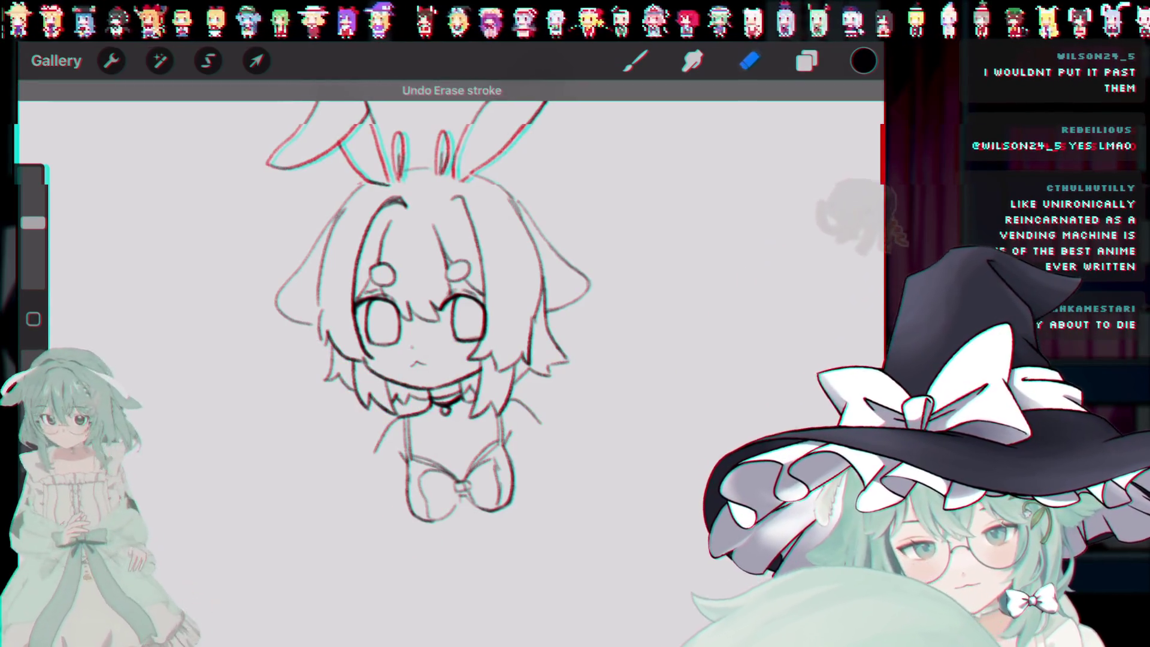
Step: Switch back to the hard eraser brush and return to the canvas
{"action": "left_click", "coordinate": [750, 61]}
{"action": "scroll", "coordinate": [749, 359], "scroll_direction": "up", "scroll_amount": 3}
{"action": "left_click", "coordinate": [695, 479]}
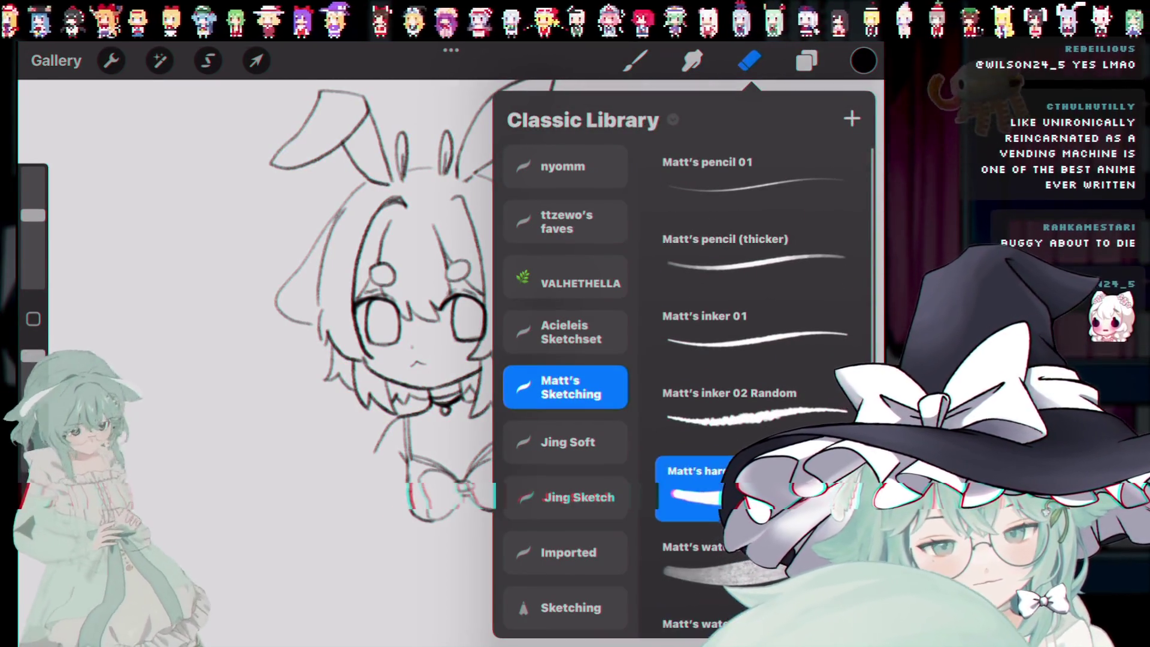
{"action": "left_click", "coordinate": [749, 60]}
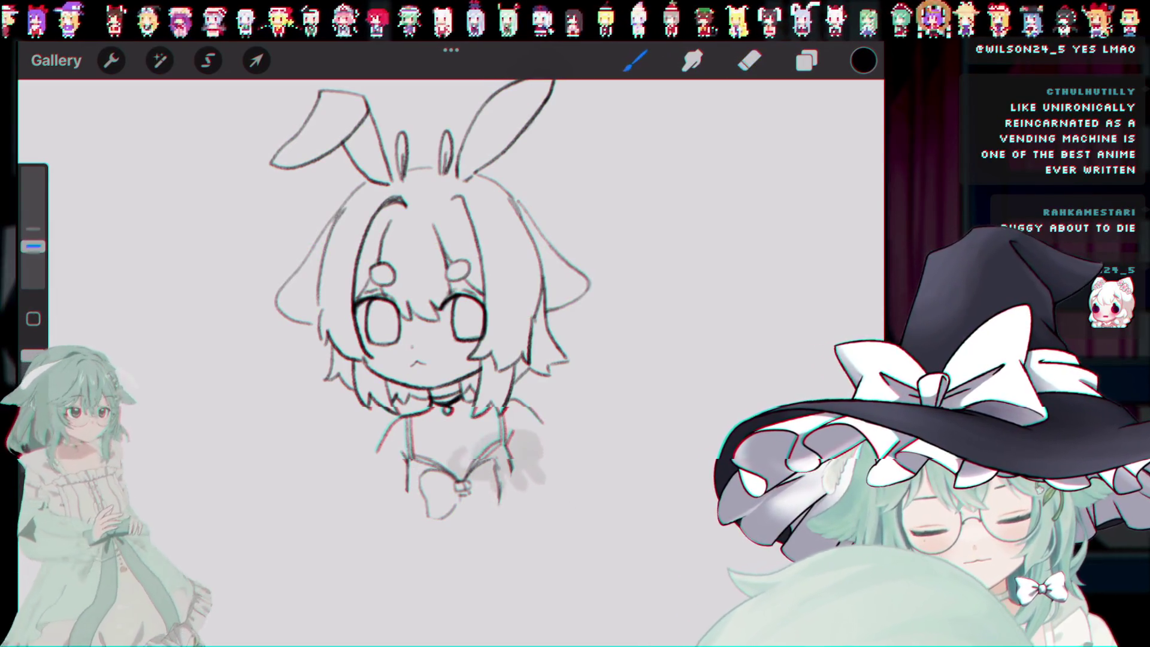
Step: Undo the eight most recent pencil strokes on the girl's face and hair
{"action": "key", "text": "ctrl+z"}
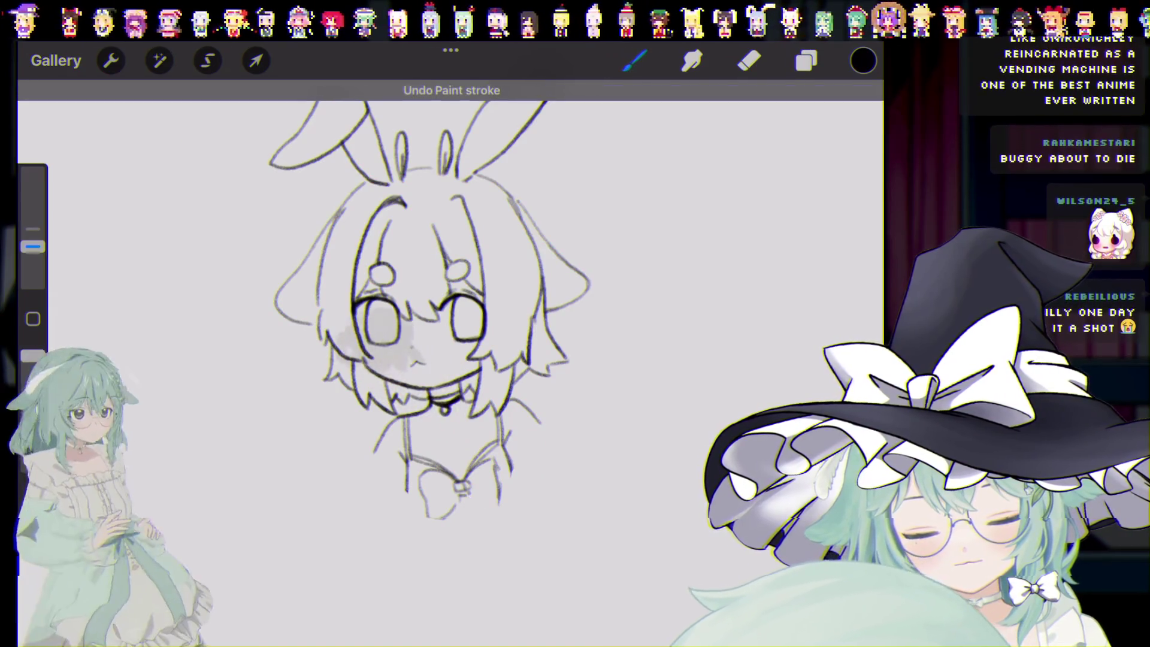
{"action": "key", "text": "ctrl+z"}
{"action": "key", "text": "ctrl+z"}
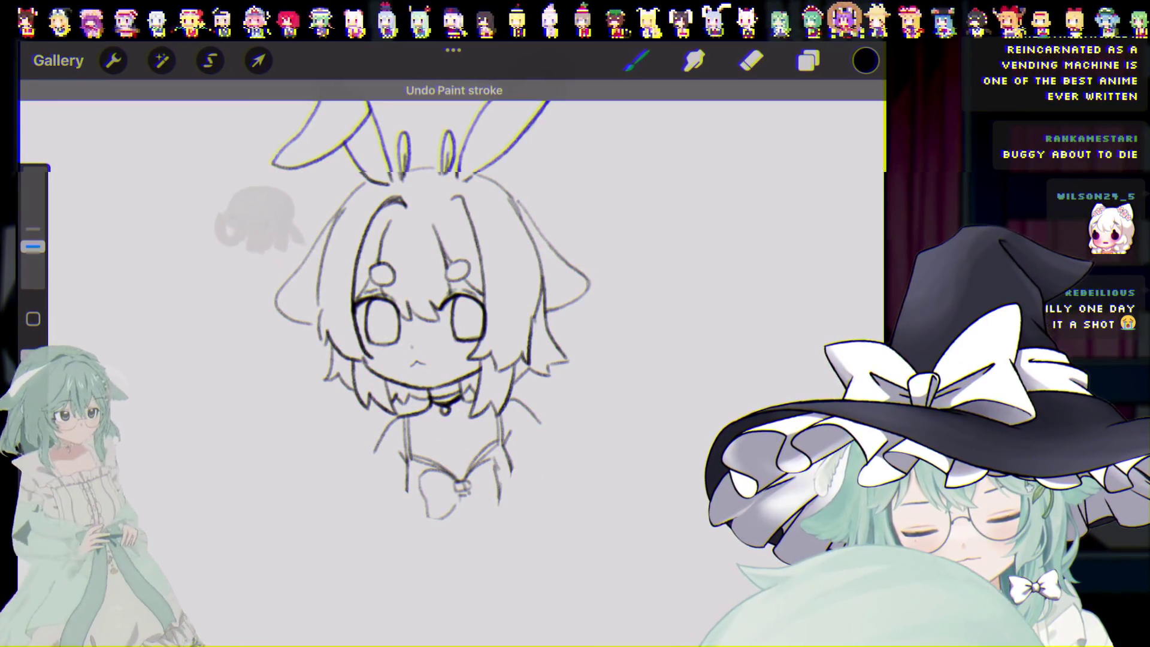
{"action": "key", "text": "ctrl+z"}
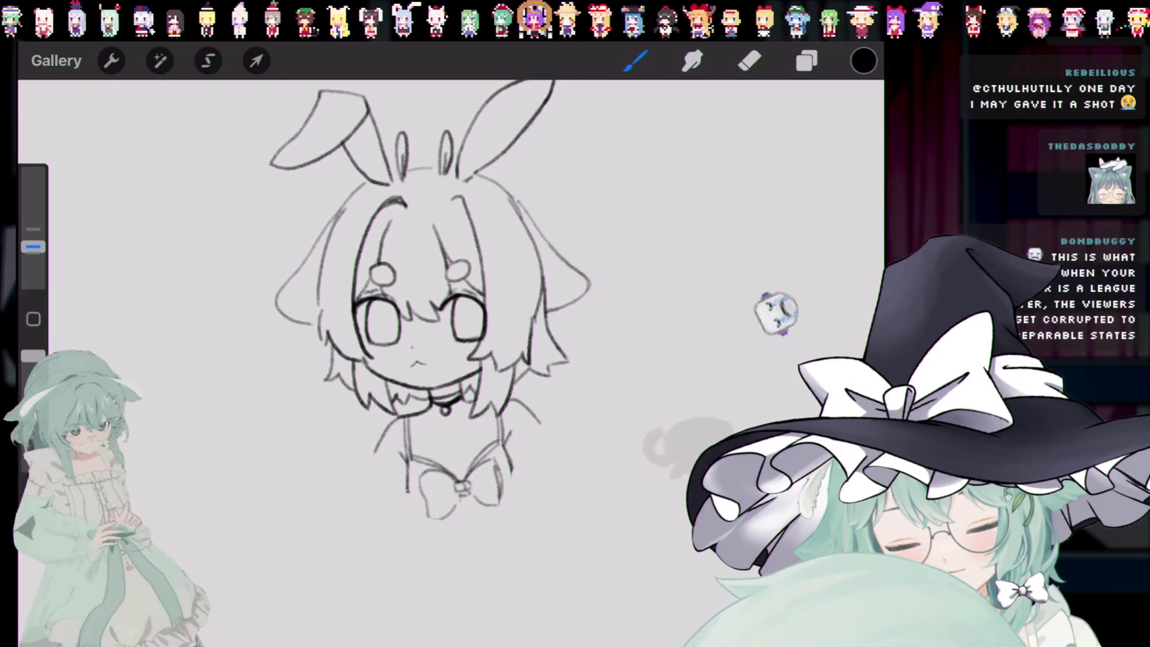
{"action": "key", "text": "ctrl+z"}
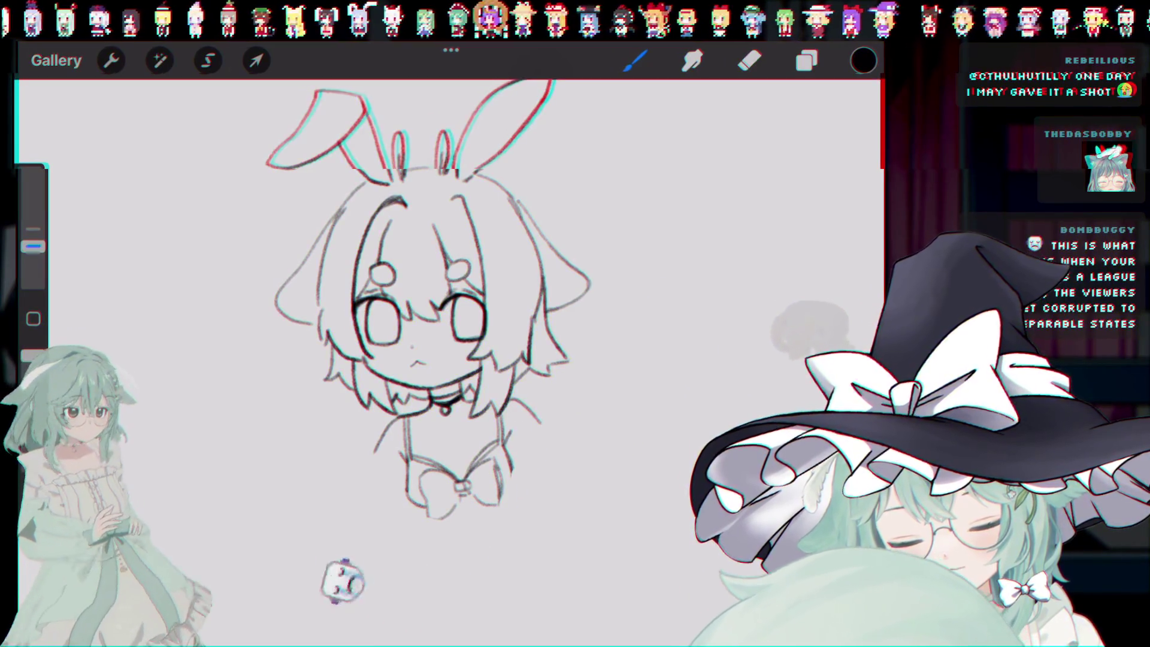
{"action": "key", "text": "ctrl+z"}
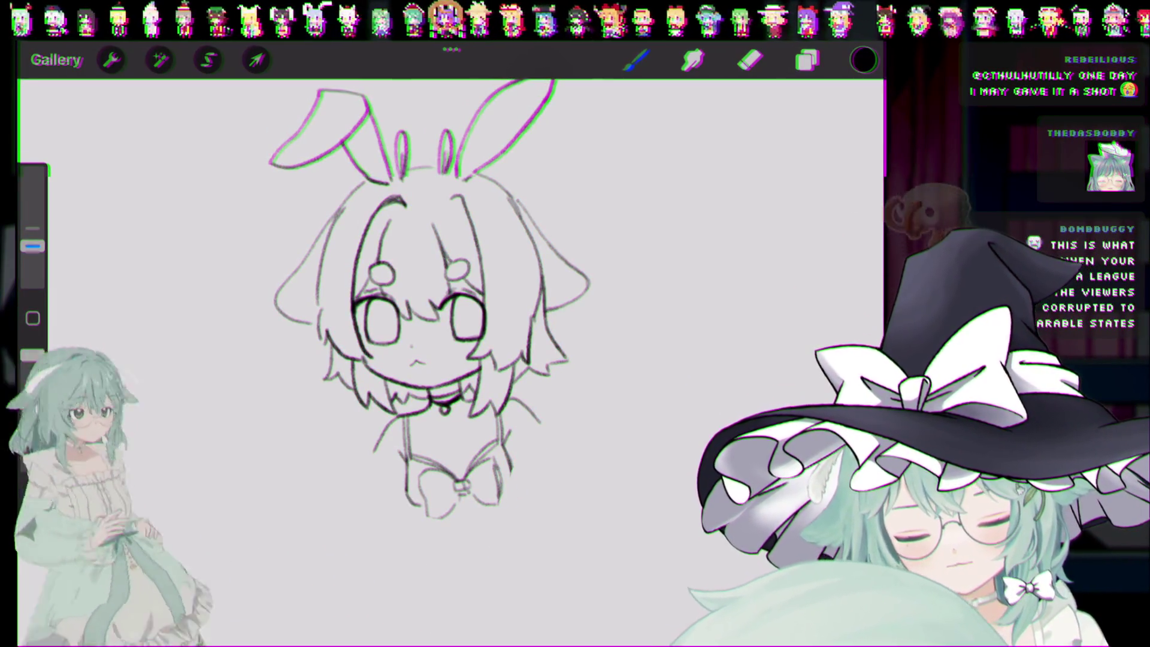
{"action": "key", "text": "ctrl+z"}
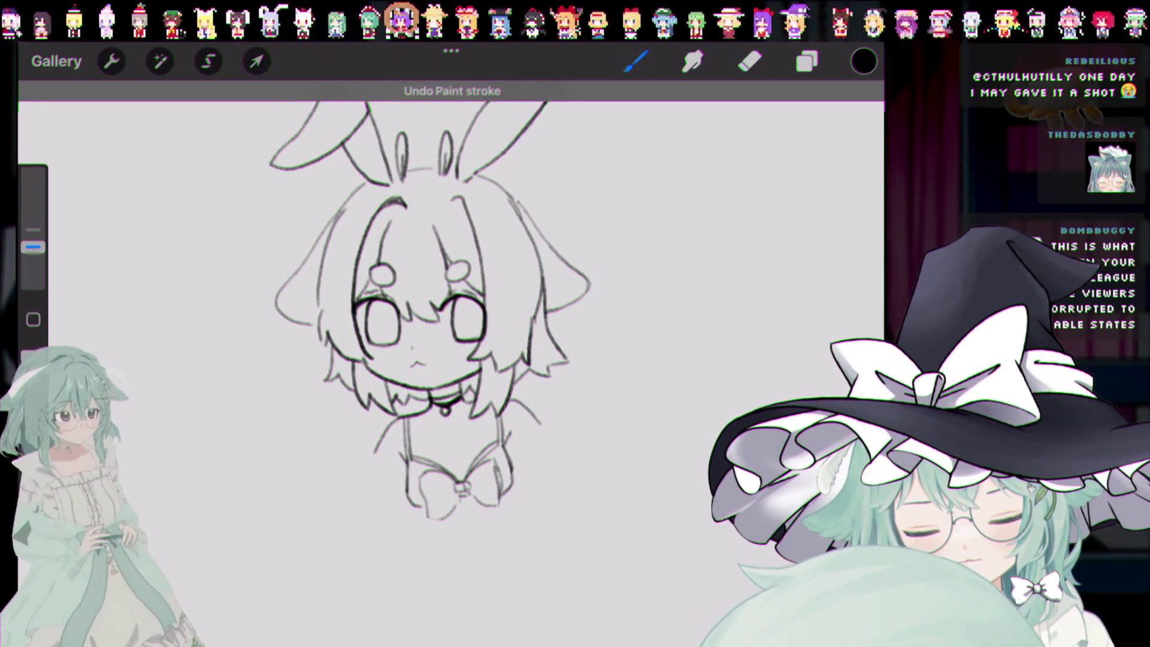
{"action": "key", "text": "ctrl+z"}
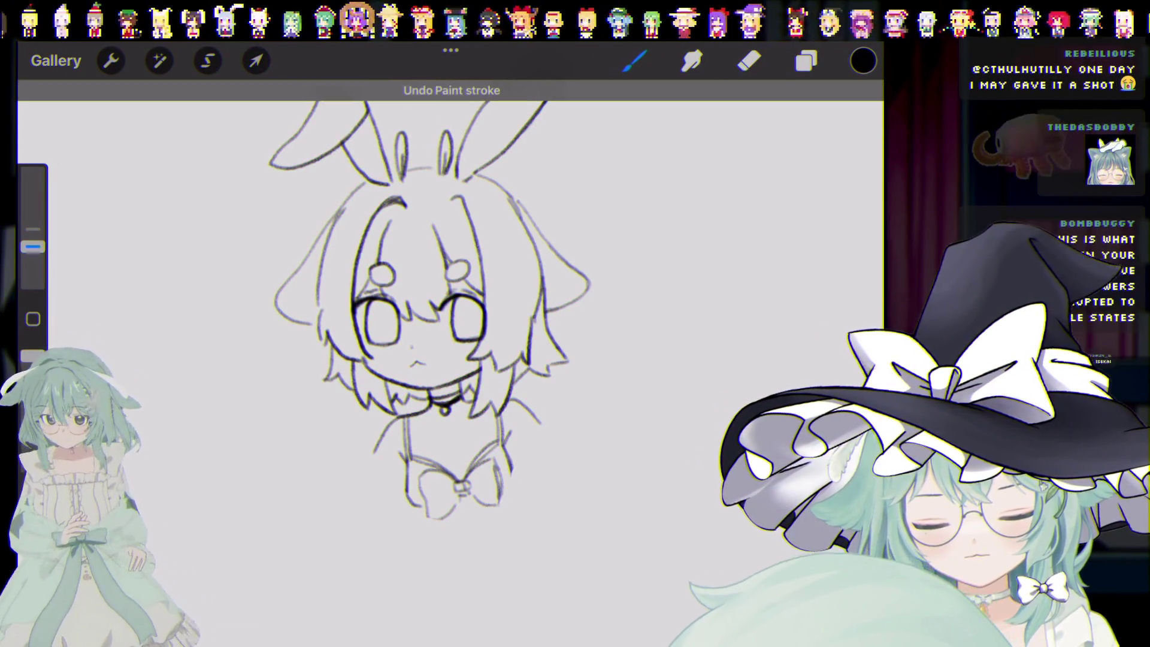
{"action": "key", "text": "ctrl+z"}
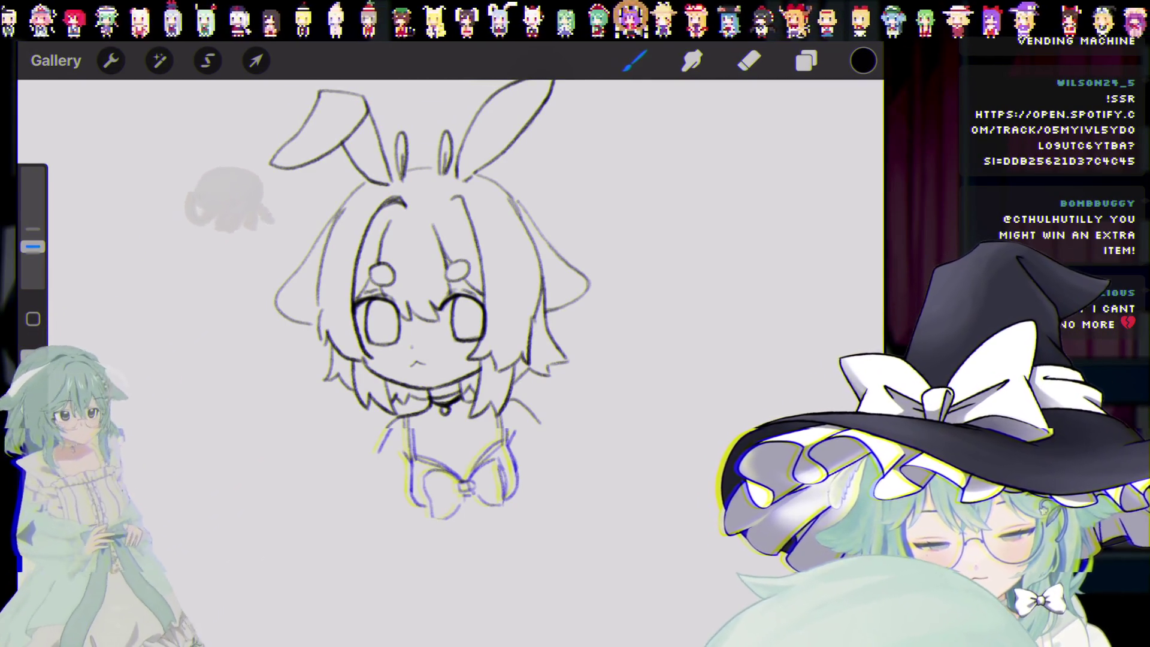
{"action": "scroll", "coordinate": [431, 300], "scroll_direction": "down", "scroll_amount": 3}
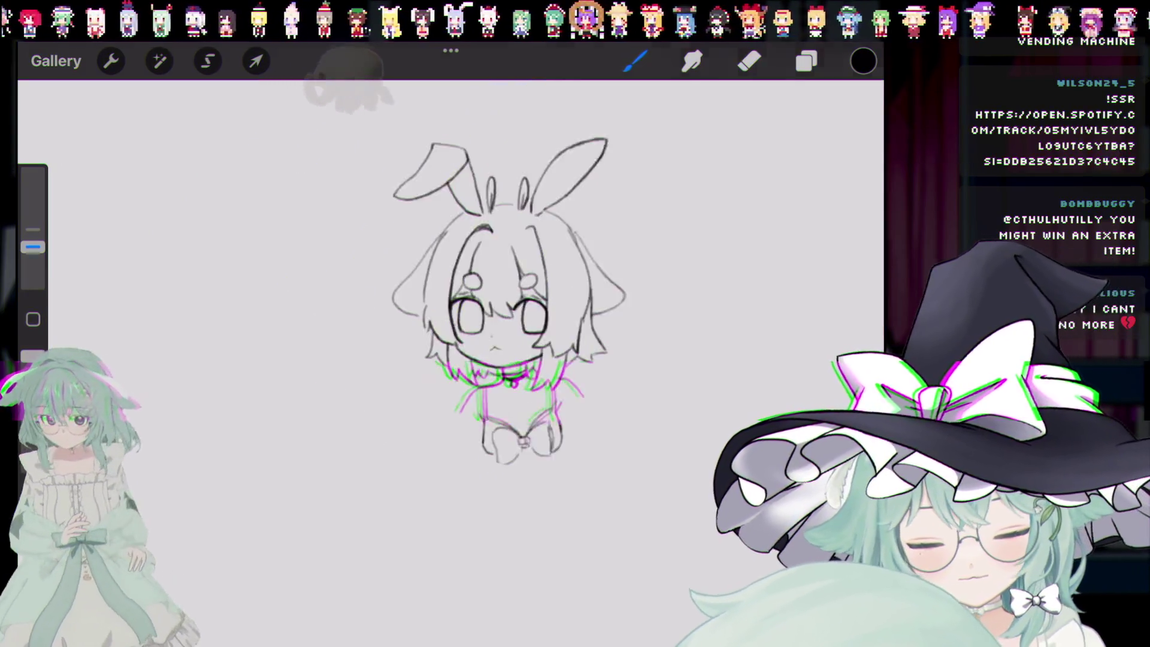
Step: Move the girl sketch to the left and delete the leftover tinted Layer 1
{"action": "left_click", "coordinate": [256, 60]}
{"action": "left_click_drag", "start_coordinate": [462, 306], "coordinate": [290, 344]}
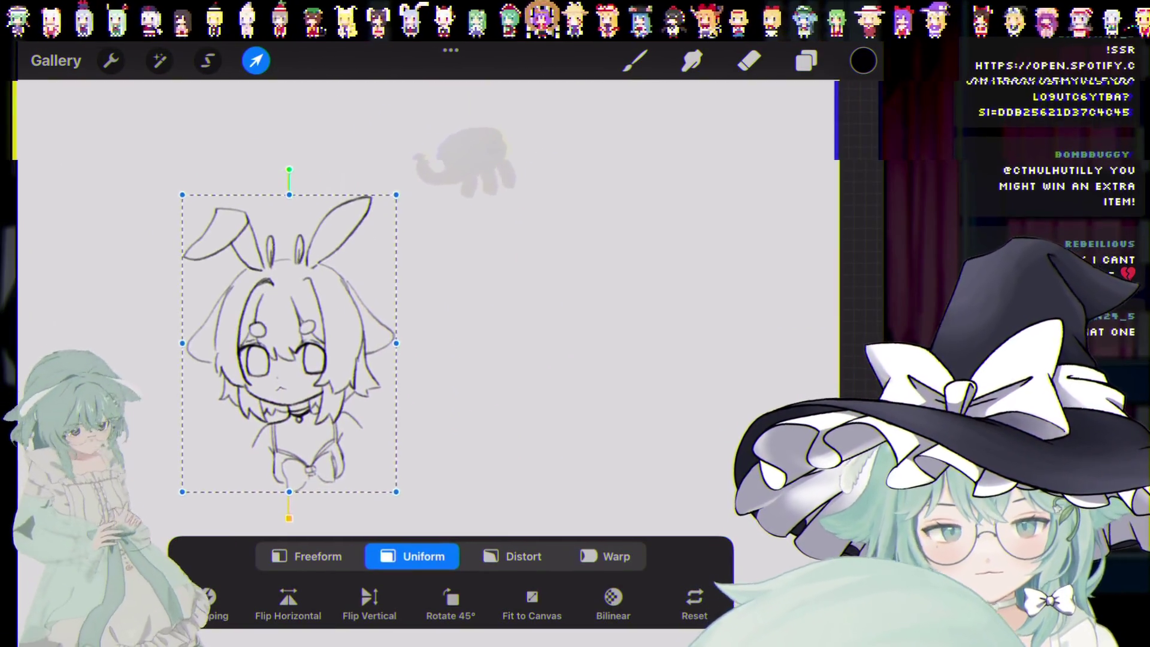
{"action": "left_click", "coordinate": [806, 60]}
{"action": "left_click_drag", "start_coordinate": [748, 237], "coordinate": [587, 237]}
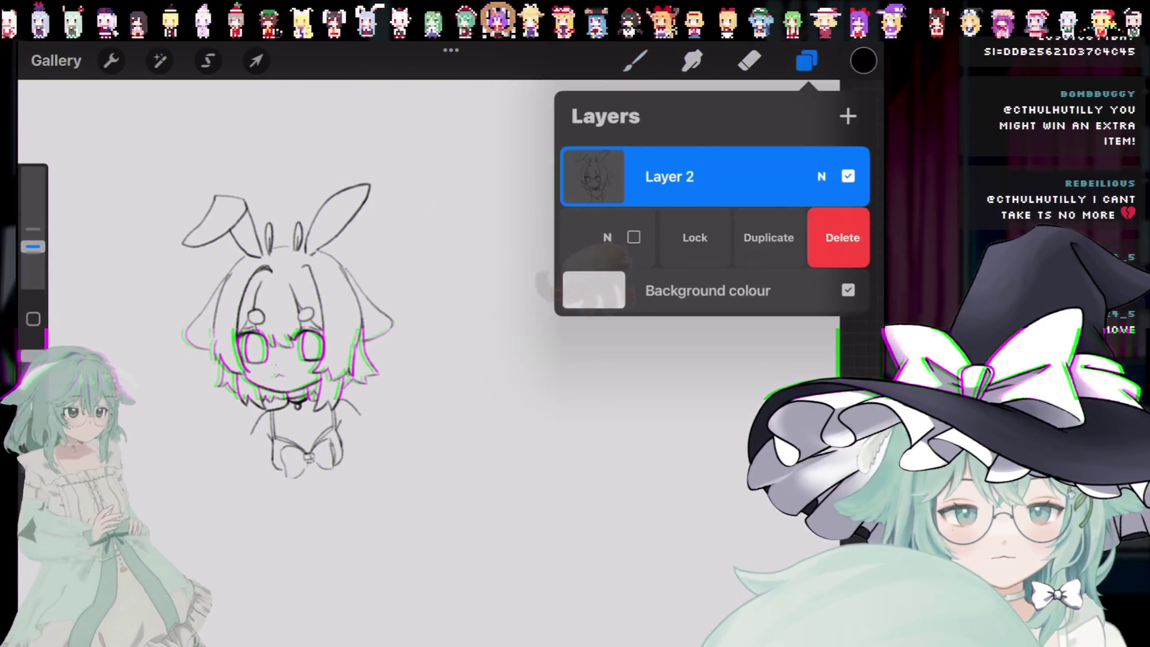
{"action": "left_click", "coordinate": [838, 237]}
{"action": "left_click", "coordinate": [634, 61]}
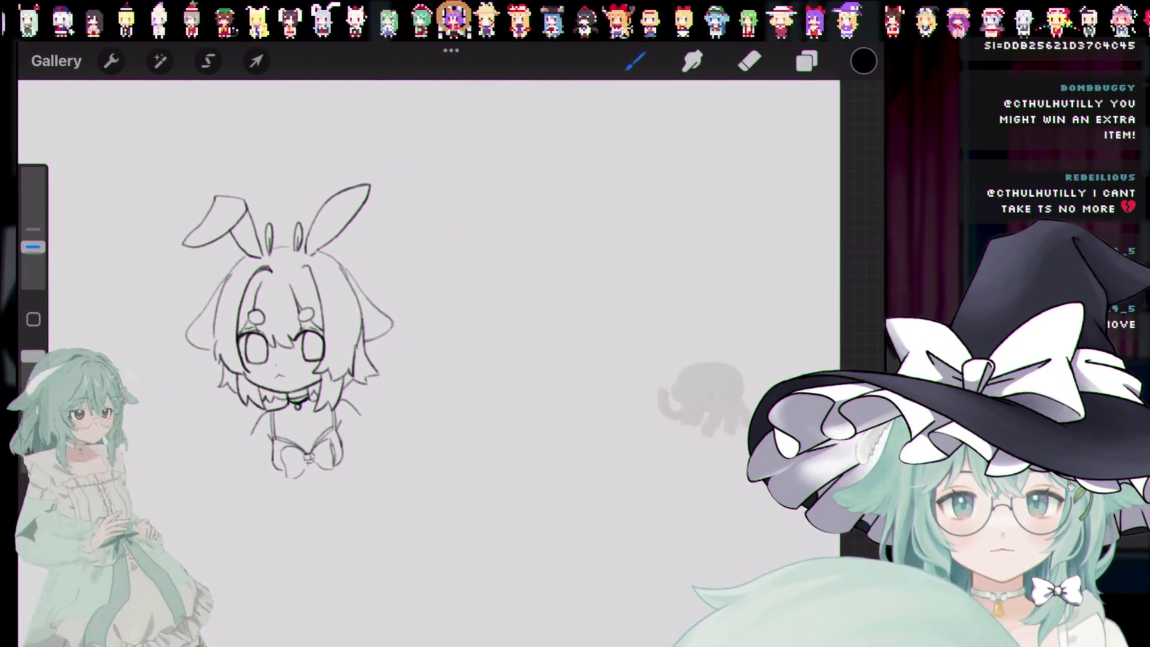
Step: Draw a big circle at 23% layer opacity, then a smaller head circle inside it
{"action": "left_click_drag", "start_coordinate": [515, 207], "coordinate": [530, 202]}
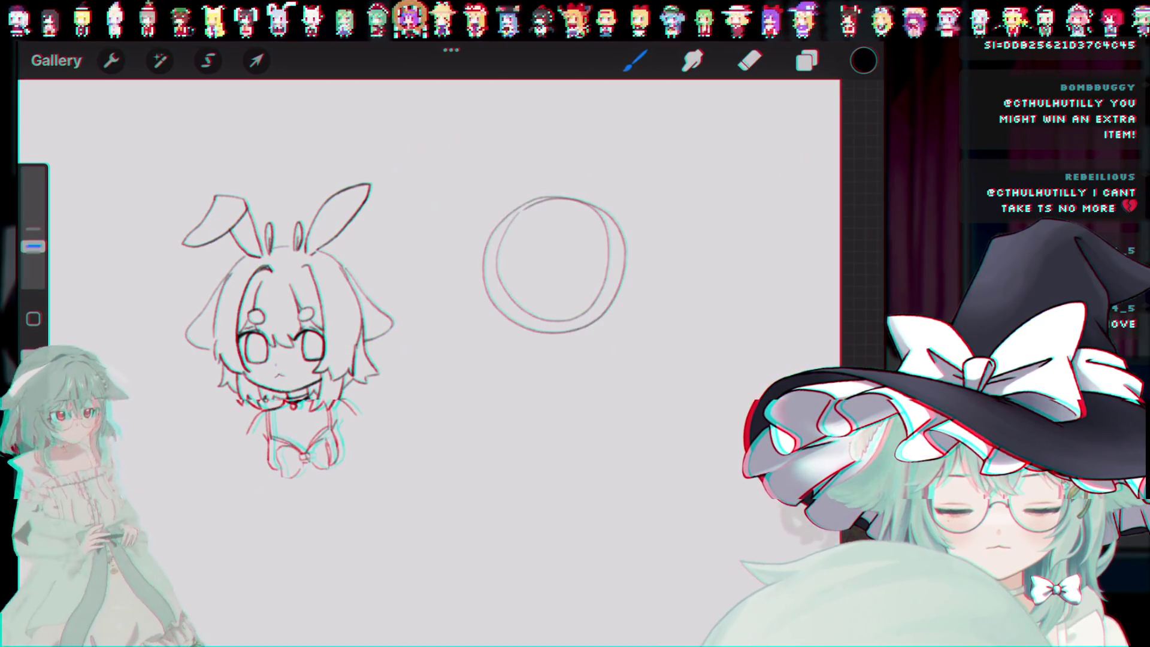
{"action": "key", "text": "ctrl+z"}
{"action": "key", "text": "ctrl+z"}
{"action": "left_click_drag", "start_coordinate": [609, 193], "coordinate": [479, 272]}
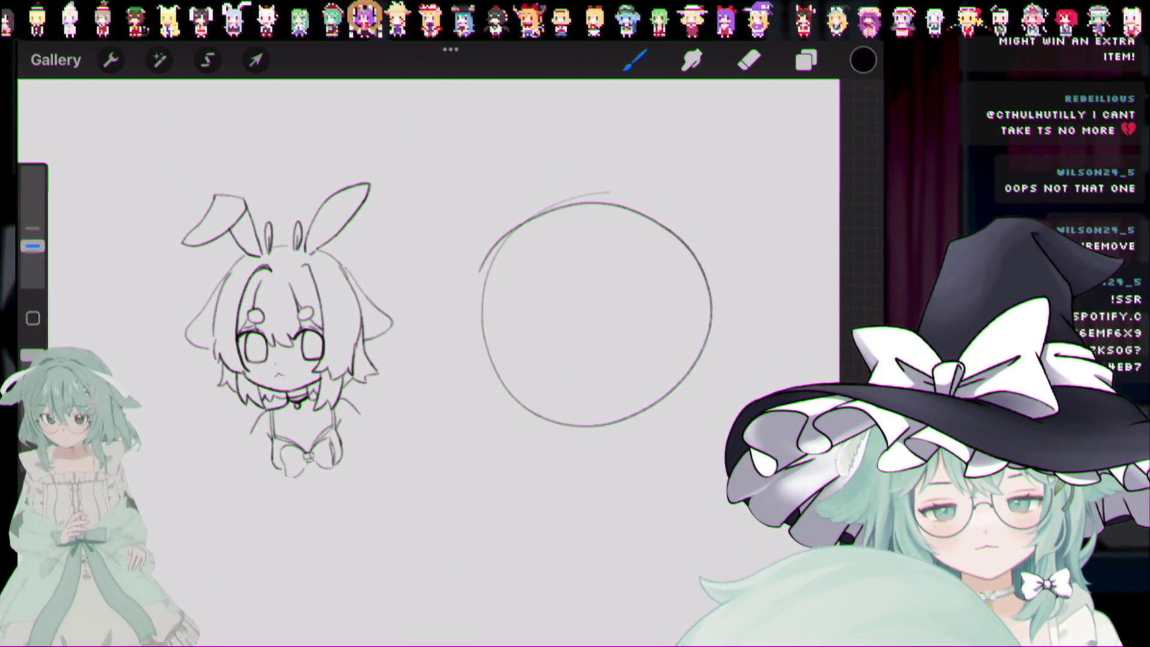
{"action": "left_click", "coordinate": [806, 61]}
{"action": "left_click", "coordinate": [821, 177]}
{"action": "left_click_drag", "start_coordinate": [860, 251], "coordinate": [637, 252]}
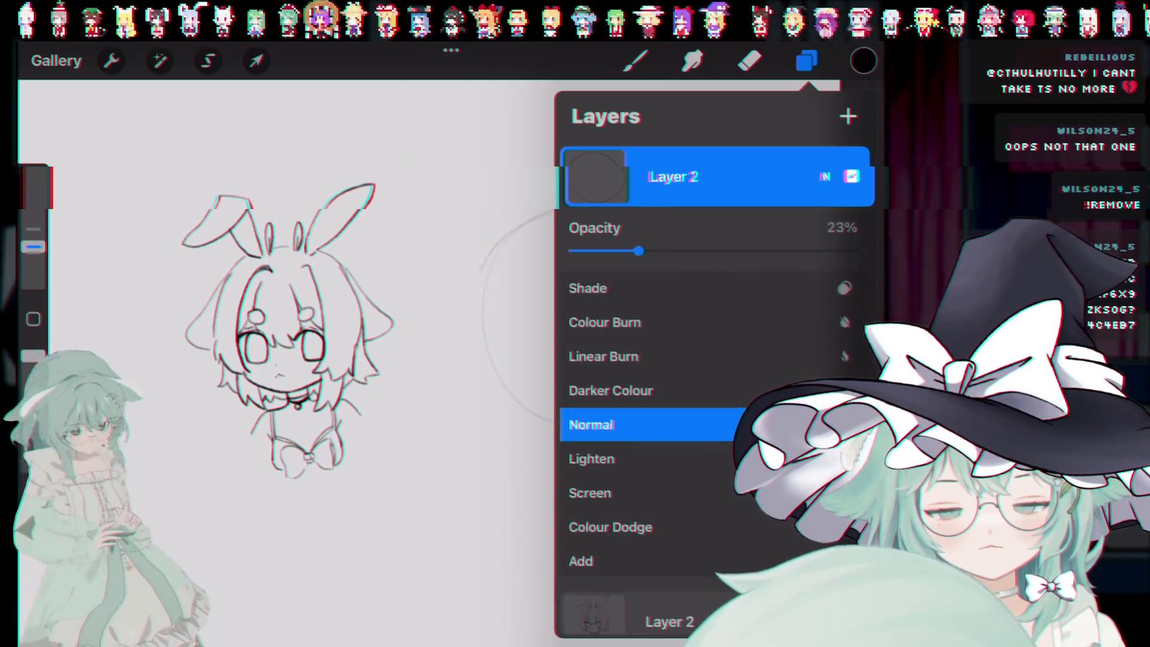
{"action": "left_click", "coordinate": [821, 177]}
{"action": "left_click", "coordinate": [634, 60]}
{"action": "left_click_drag", "start_coordinate": [542, 233], "coordinate": [643, 258]}
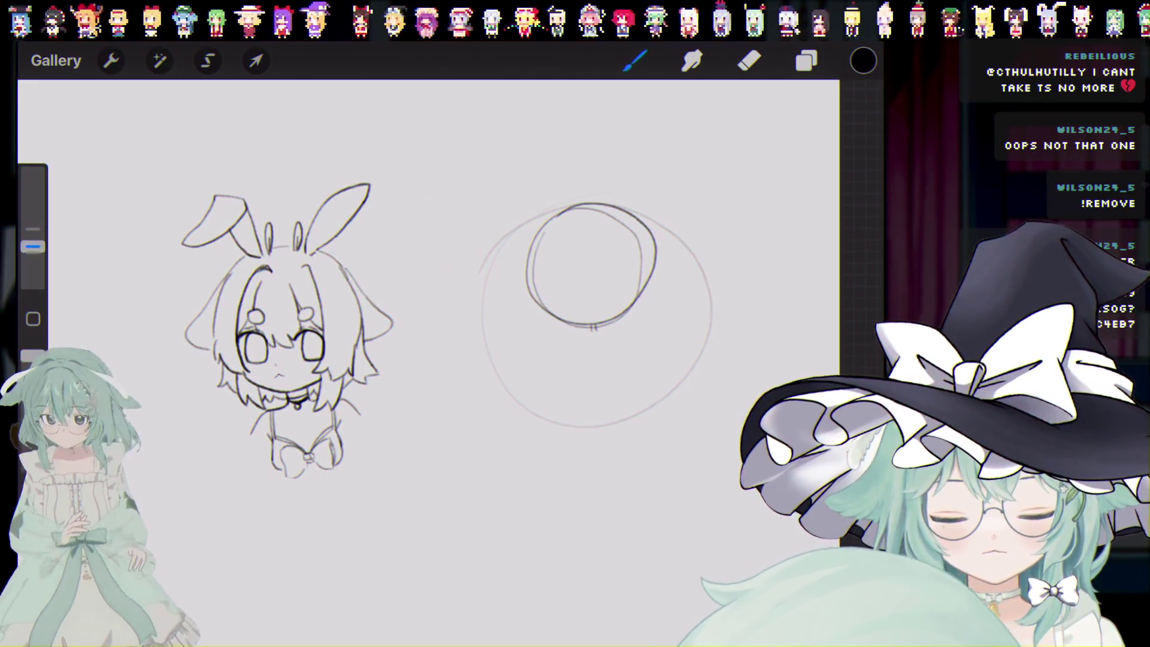
Step: Try an arc, an oval and a hooked stroke below the head circle, undoing each
{"action": "key", "text": "ctrl+z"}
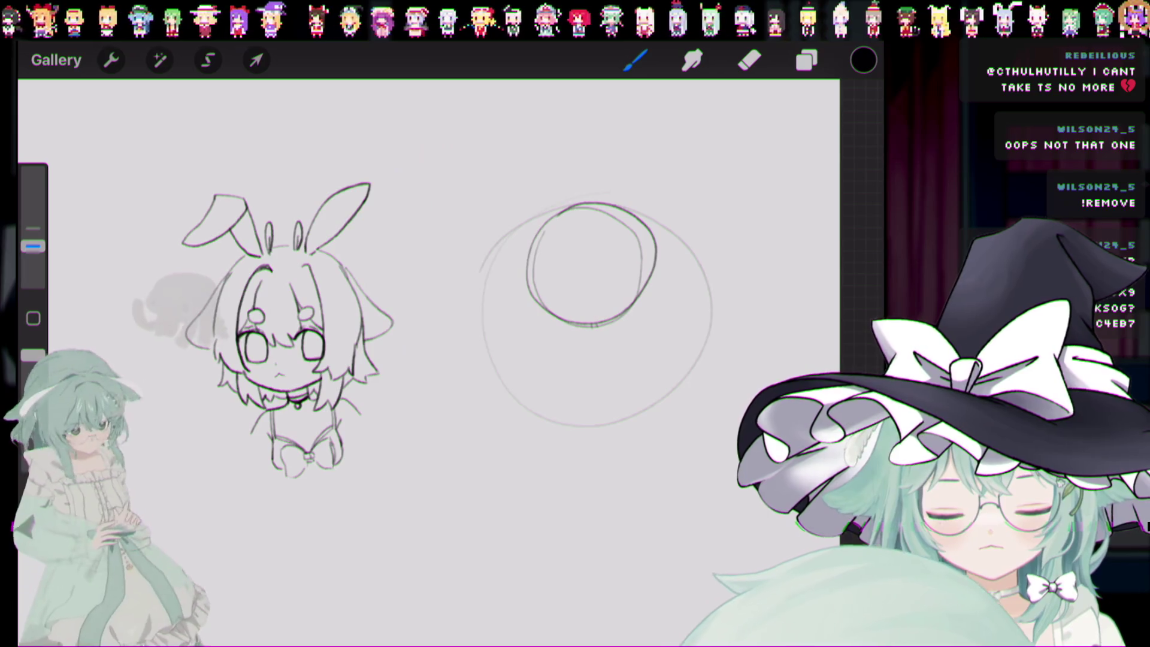
{"action": "key", "text": "ctrl+z"}
{"action": "mouse_move", "coordinate": [578, 353]}
{"action": "left_mouse_down"}
{"action": "mouse_move", "coordinate": [593, 358]}
{"action": "mouse_move", "coordinate": [580, 347]}
{"action": "left_mouse_up"}
{"action": "key", "text": "ctrl+z"}
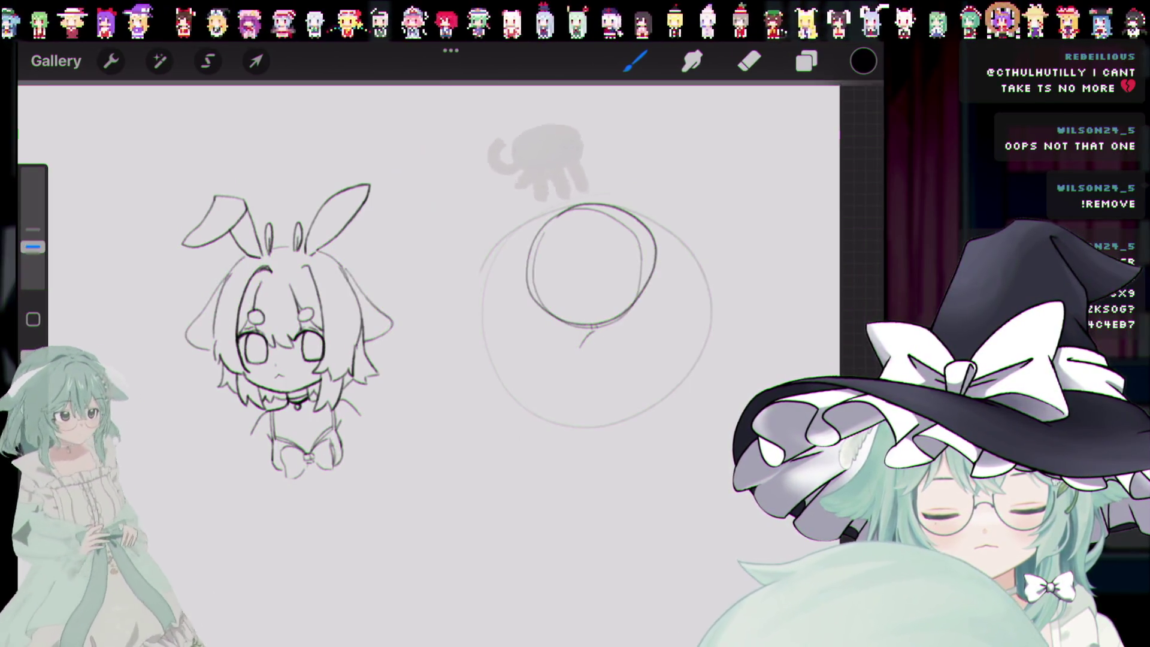
{"action": "key", "text": "ctrl+z"}
{"action": "left_click_drag", "start_coordinate": [593, 333], "coordinate": [576, 367]}
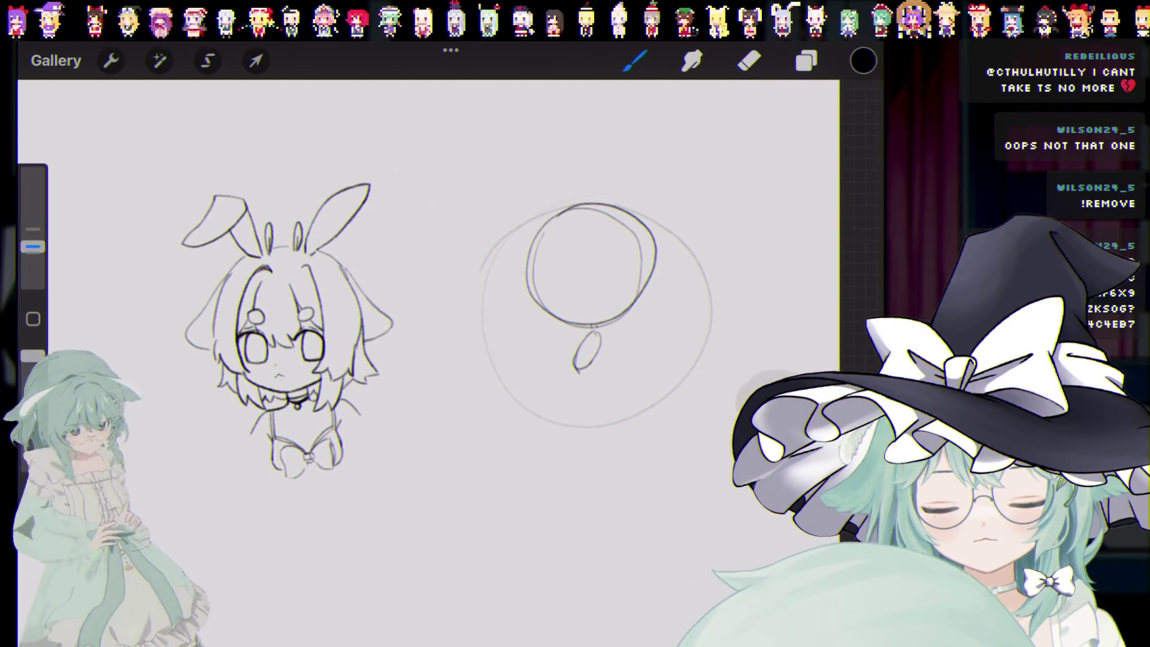
{"action": "key", "text": "ctrl+z"}
{"action": "left_click_drag", "start_coordinate": [581, 345], "coordinate": [590, 362]}
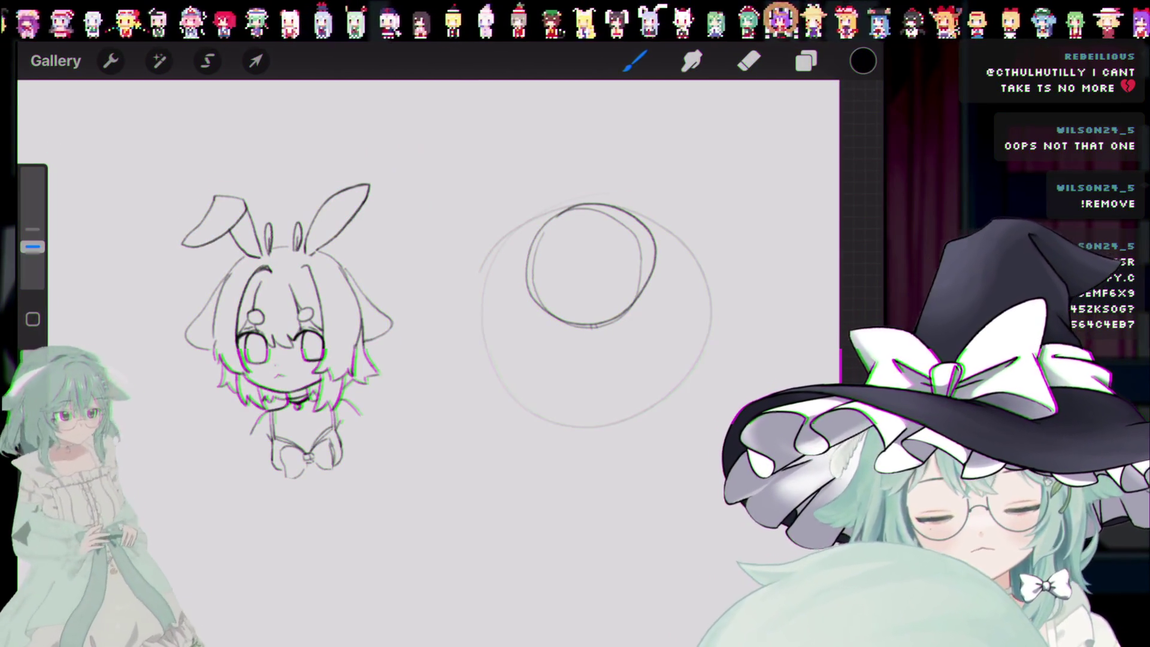
{"action": "key", "text": "ctrl+z"}
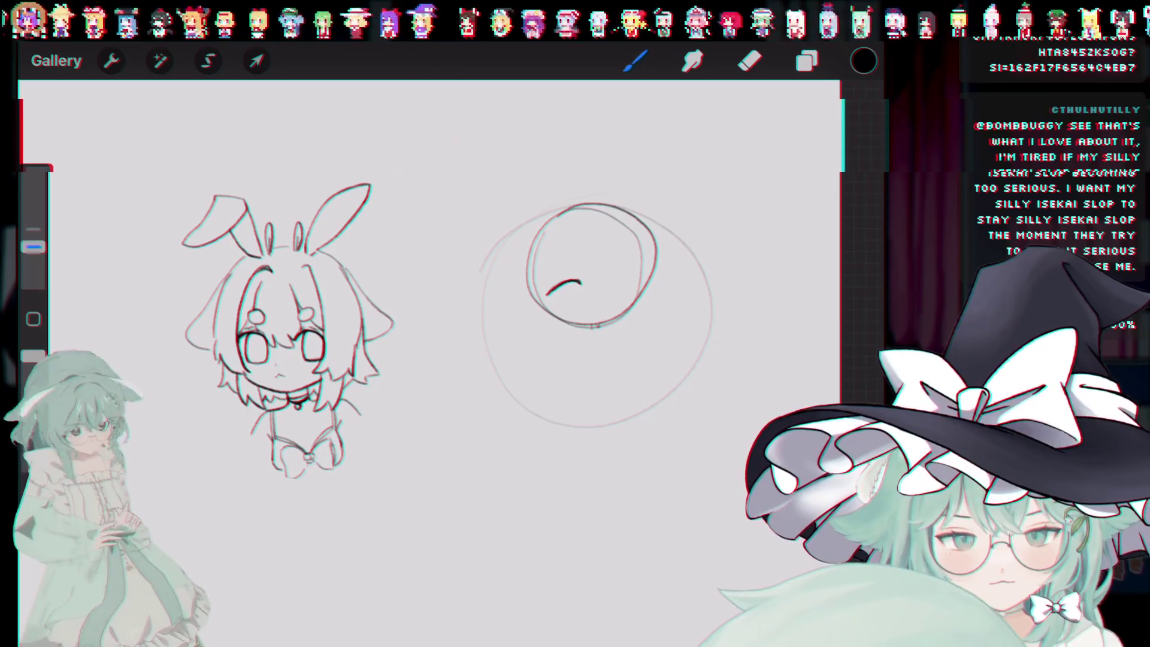
Step: Draw the second closed eye, then undo trial strokes and the curved left eye
{"action": "left_click_drag", "start_coordinate": [611, 281], "coordinate": [632, 281]}
{"action": "key", "text": "ctrl+z"}
{"action": "key", "text": "ctrl+shift+z"}
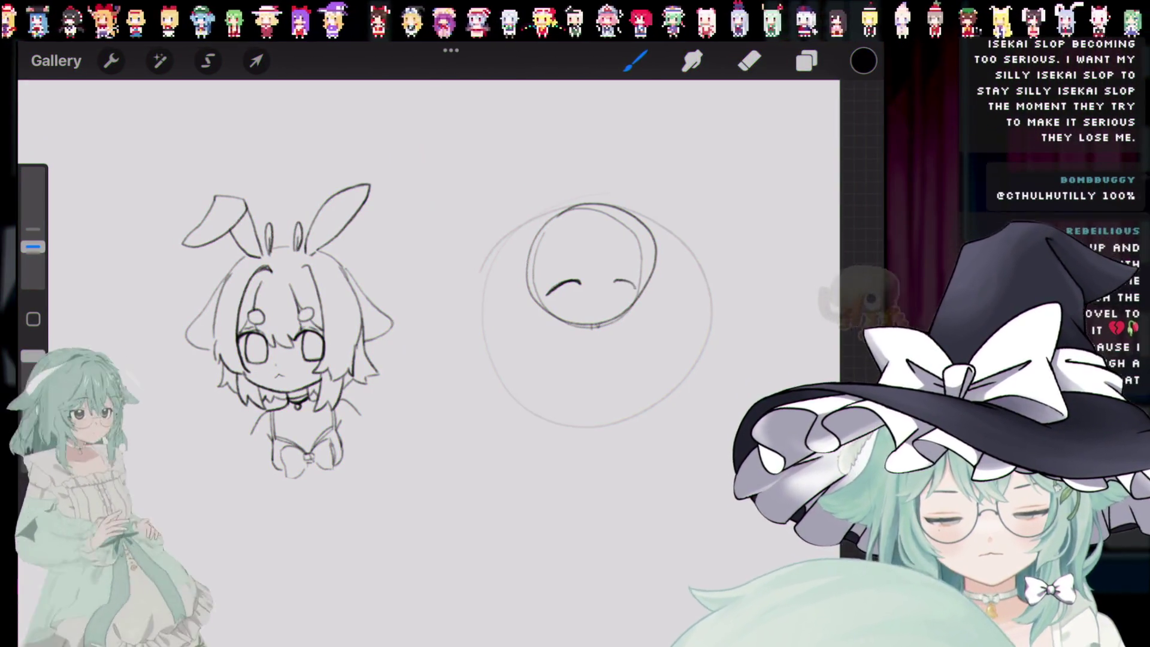
{"action": "key", "text": "ctrl+shift+z"}
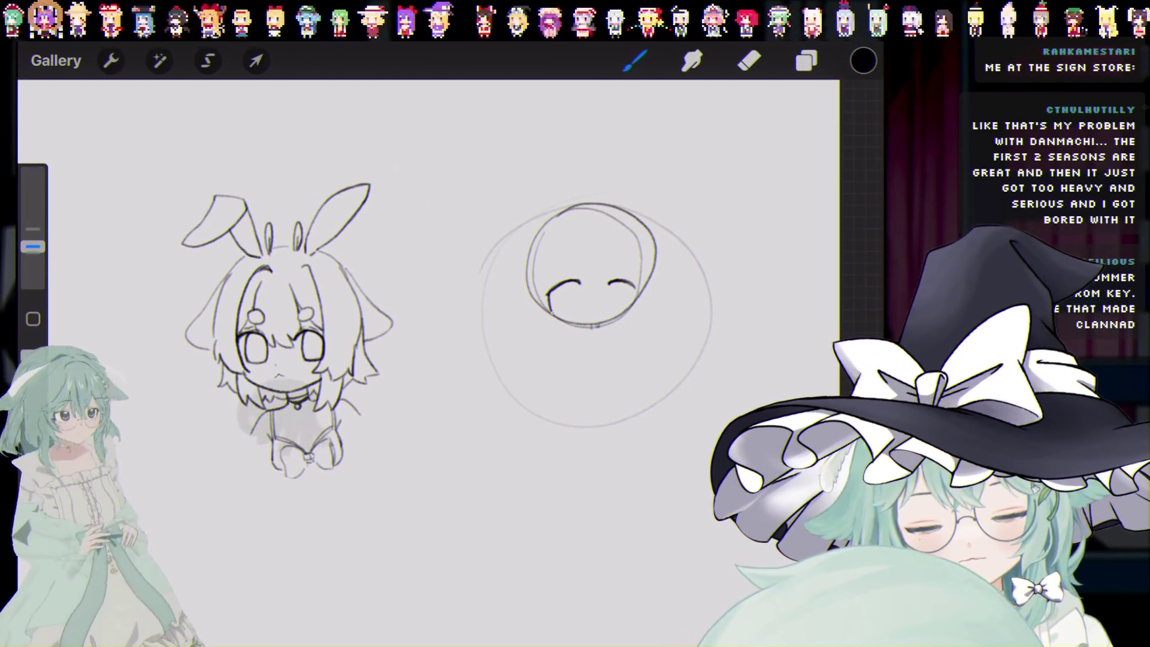
{"action": "left_click_drag", "start_coordinate": [554, 316], "coordinate": [579, 309]}
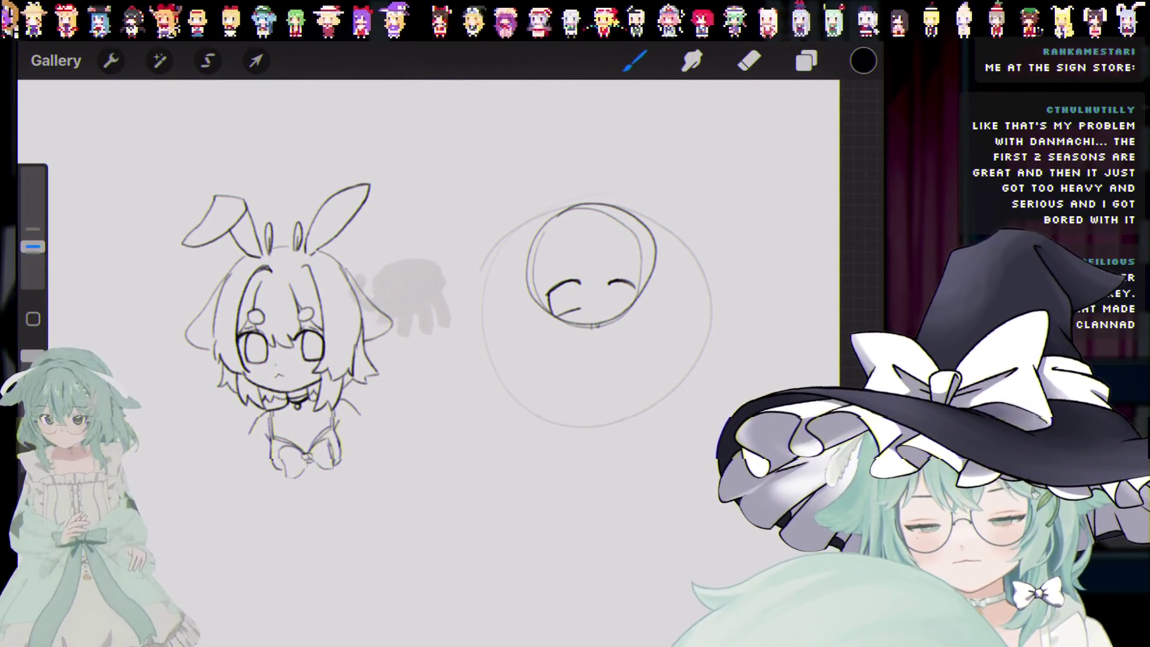
{"action": "key", "text": "ctrl+z"}
{"action": "left_click_drag", "start_coordinate": [560, 290], "coordinate": [580, 307]}
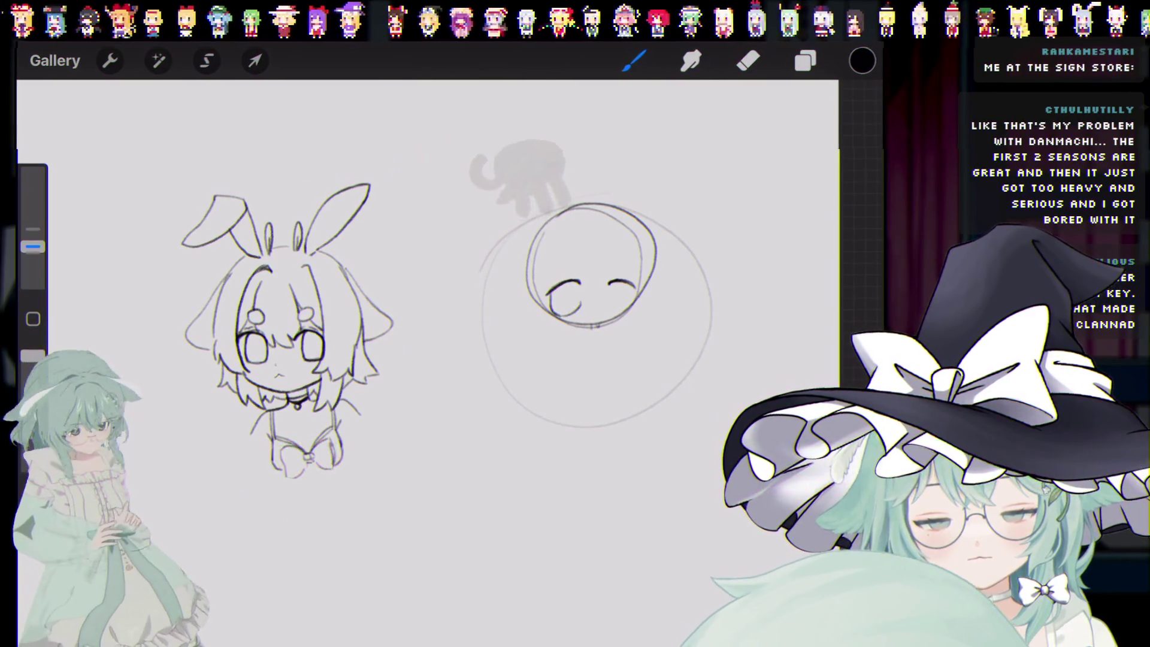
{"action": "key", "text": "ctrl+z"}
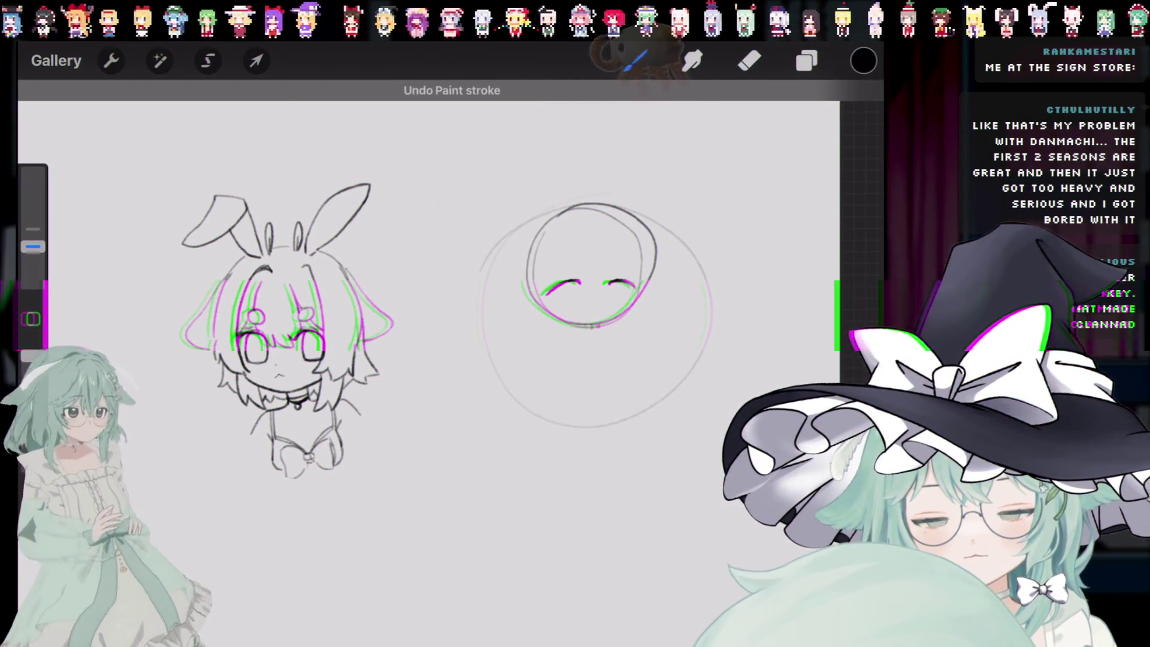
{"action": "key", "text": "ctrl+z"}
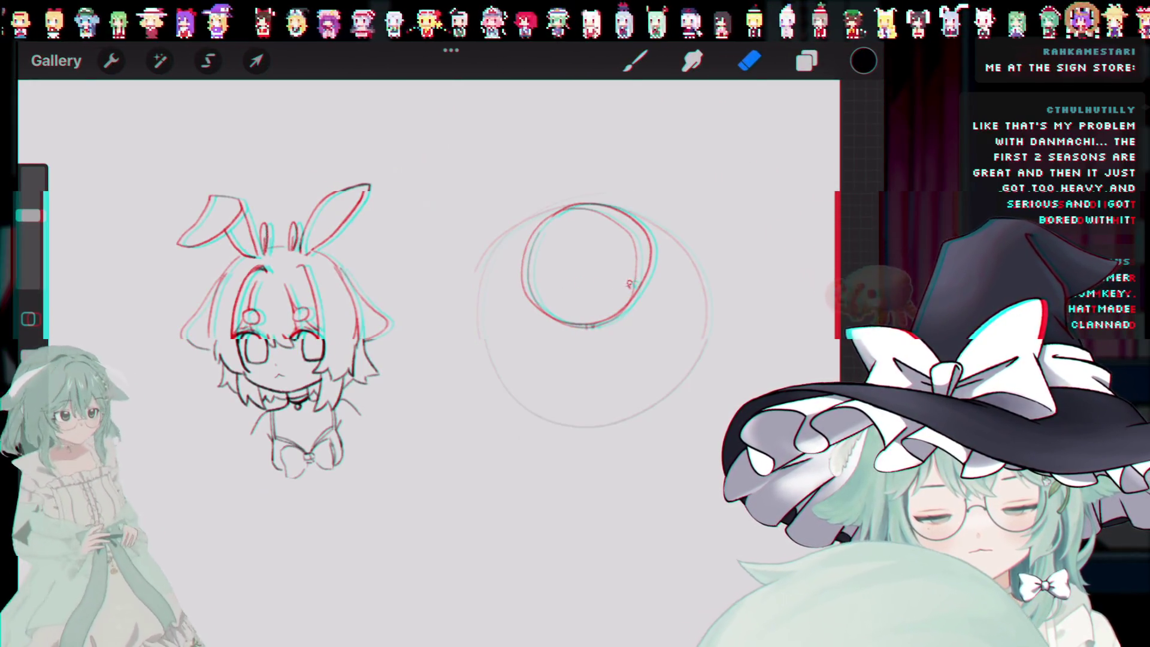
Step: Draw squeezed-shut > and < eyes inside the small head circle
{"action": "left_click_drag", "start_coordinate": [560, 290], "coordinate": [563, 308]}
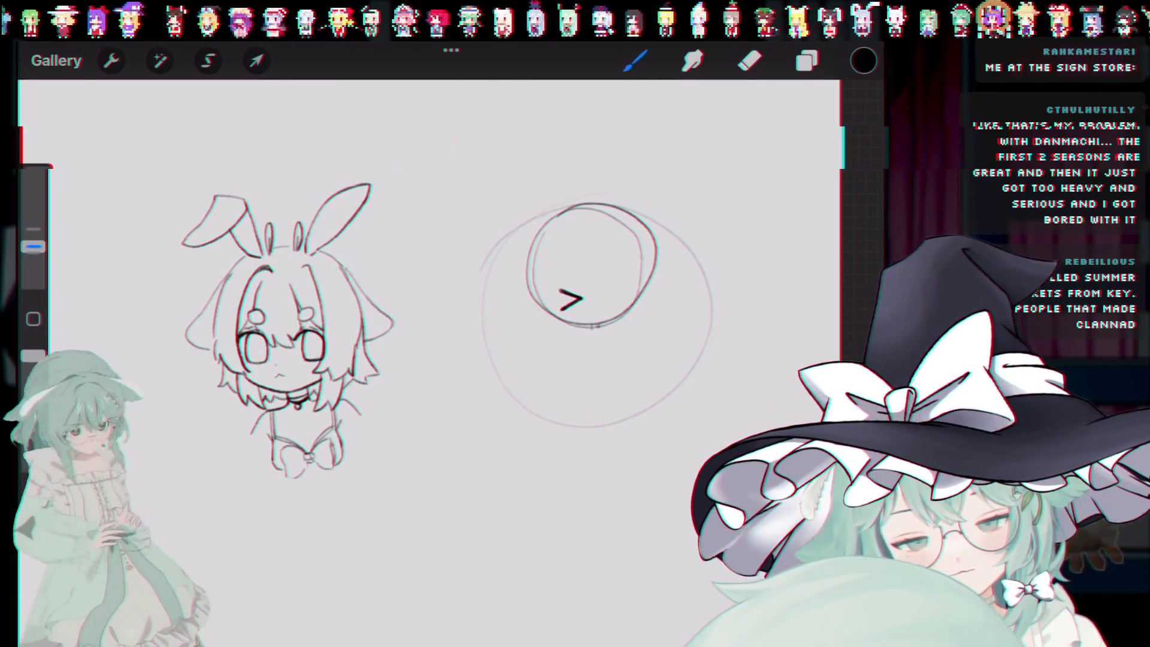
{"action": "left_click_drag", "start_coordinate": [631, 283], "coordinate": [632, 302]}
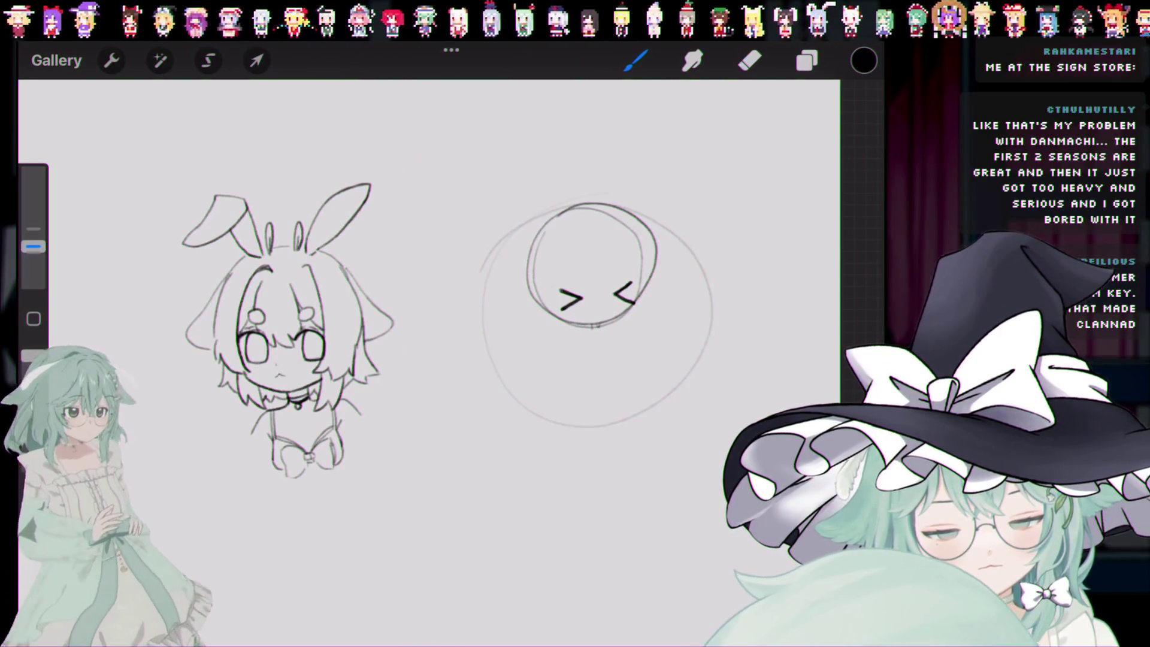
{"action": "key", "text": "ctrl+z"}
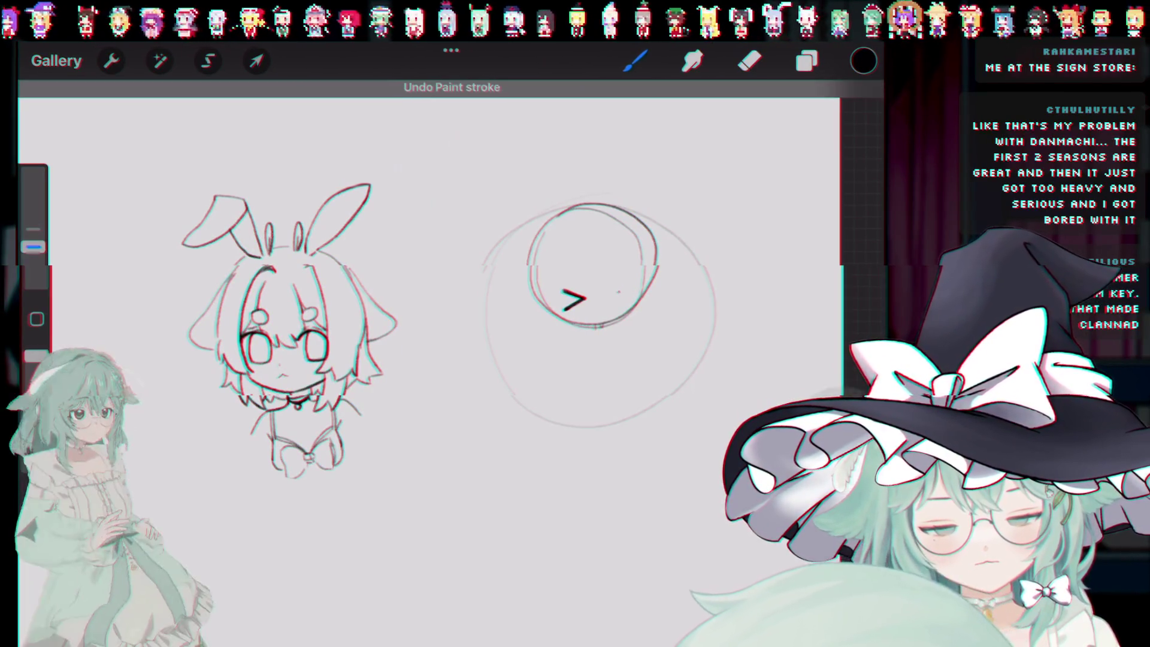
{"action": "left_click_drag", "start_coordinate": [630, 281], "coordinate": [617, 292]}
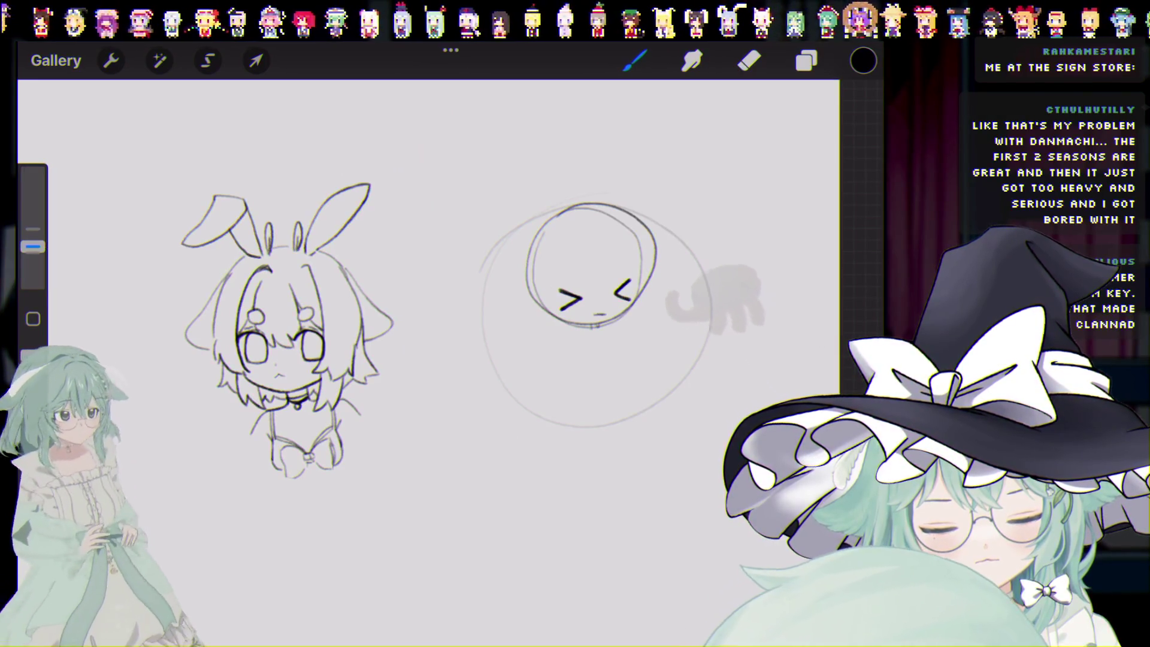
{"action": "key", "text": "ctrl+z"}
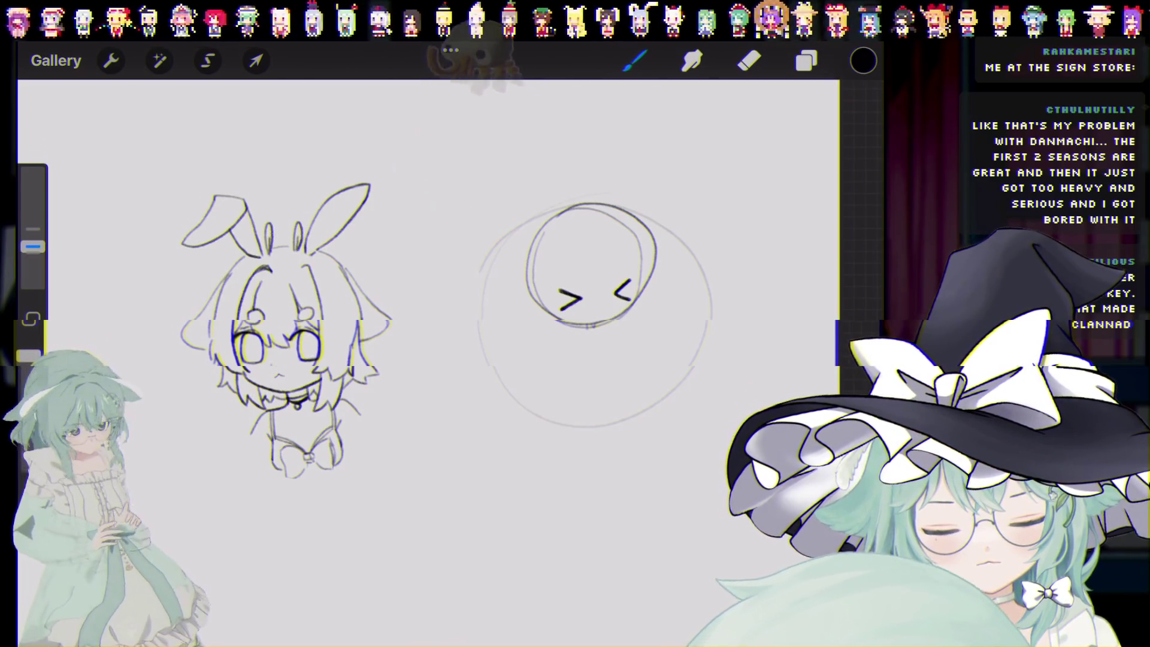
{"action": "left_click_drag", "start_coordinate": [640, 283], "coordinate": [636, 307]}
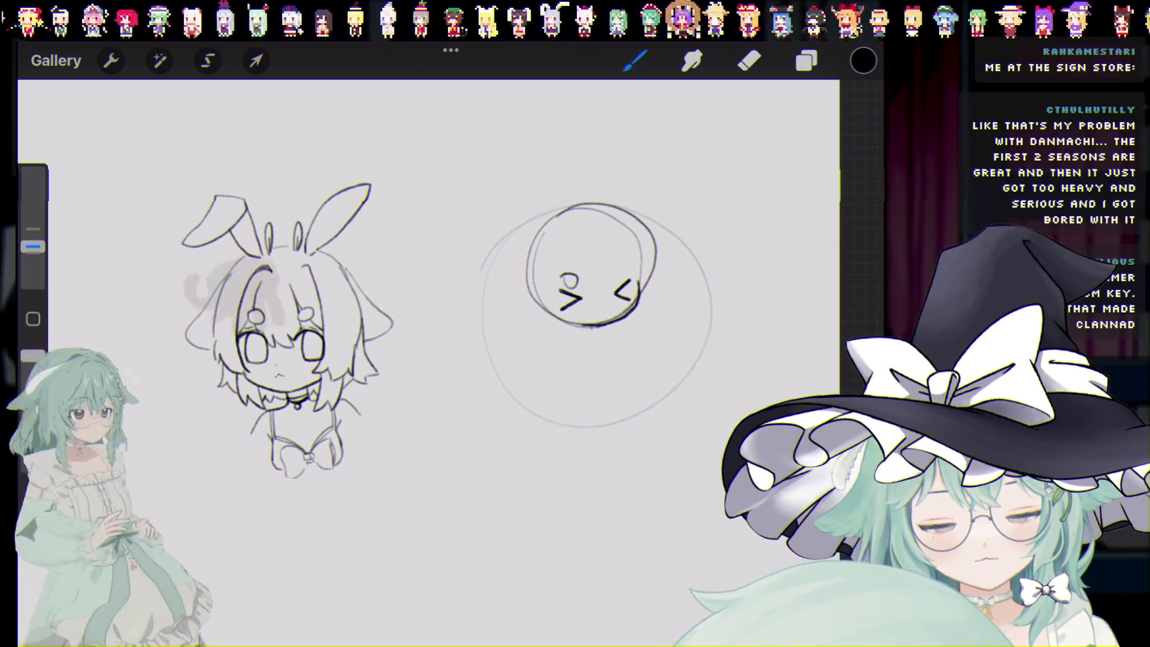
Step: Try a small circle above the left eye and discard it
{"action": "key", "text": "ctrl+z"}
{"action": "left_click_drag", "start_coordinate": [566, 273], "coordinate": [619, 267]}
{"action": "key", "text": "ctrl+z"}
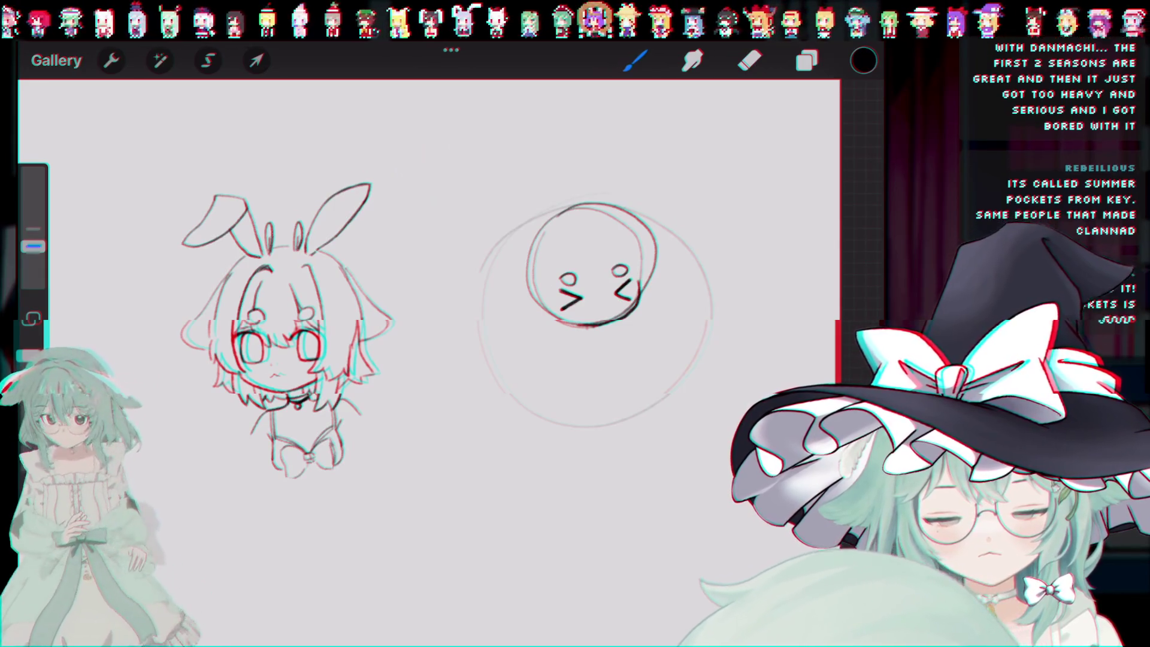
{"action": "key", "text": "ctrl+z"}
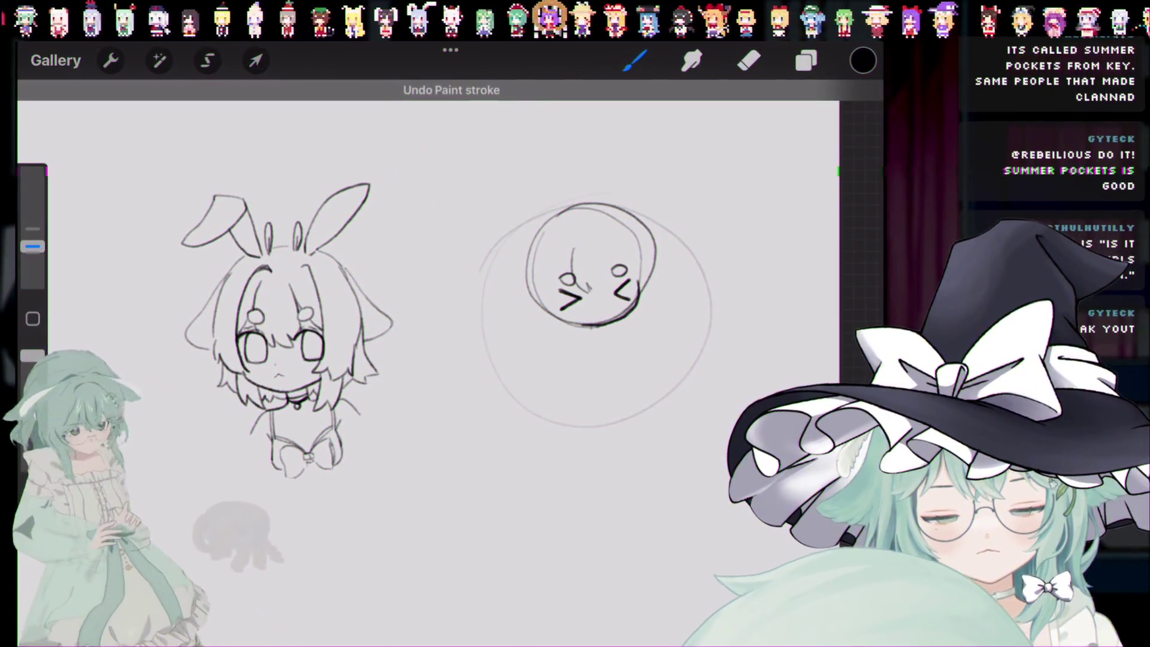
Step: Sketch a hair line across the round head, undoing the later hair strokes
{"action": "left_click_drag", "start_coordinate": [573, 247], "coordinate": [621, 251]}
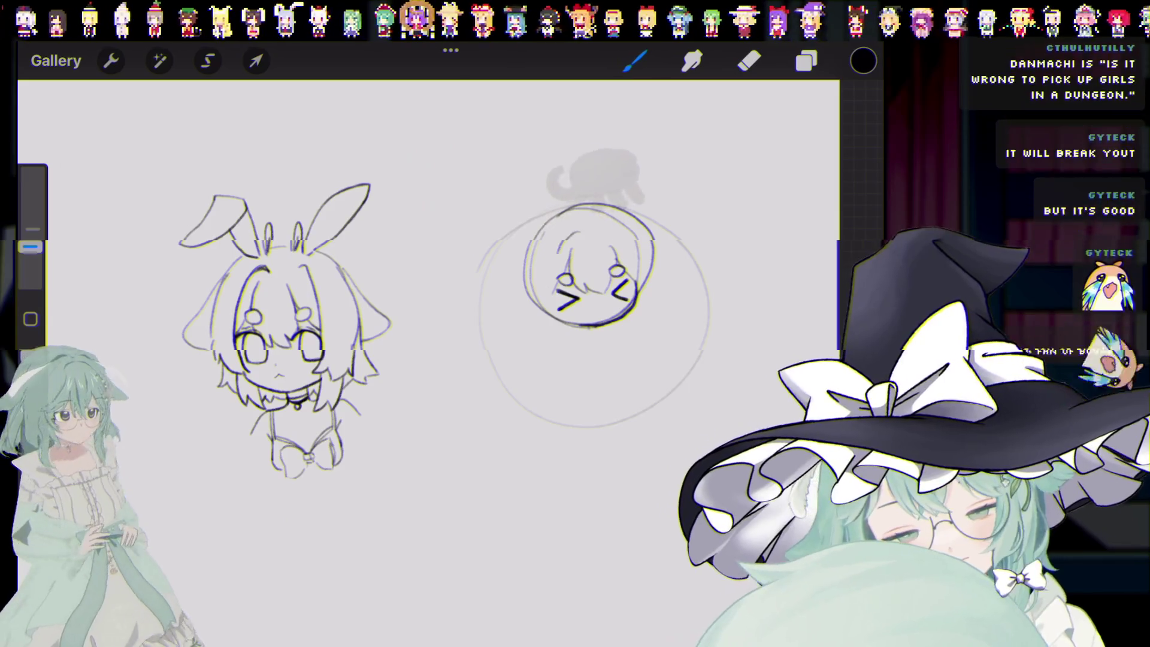
{"action": "key", "text": "ctrl+z"}
{"action": "key", "text": "ctrl+shift+z"}
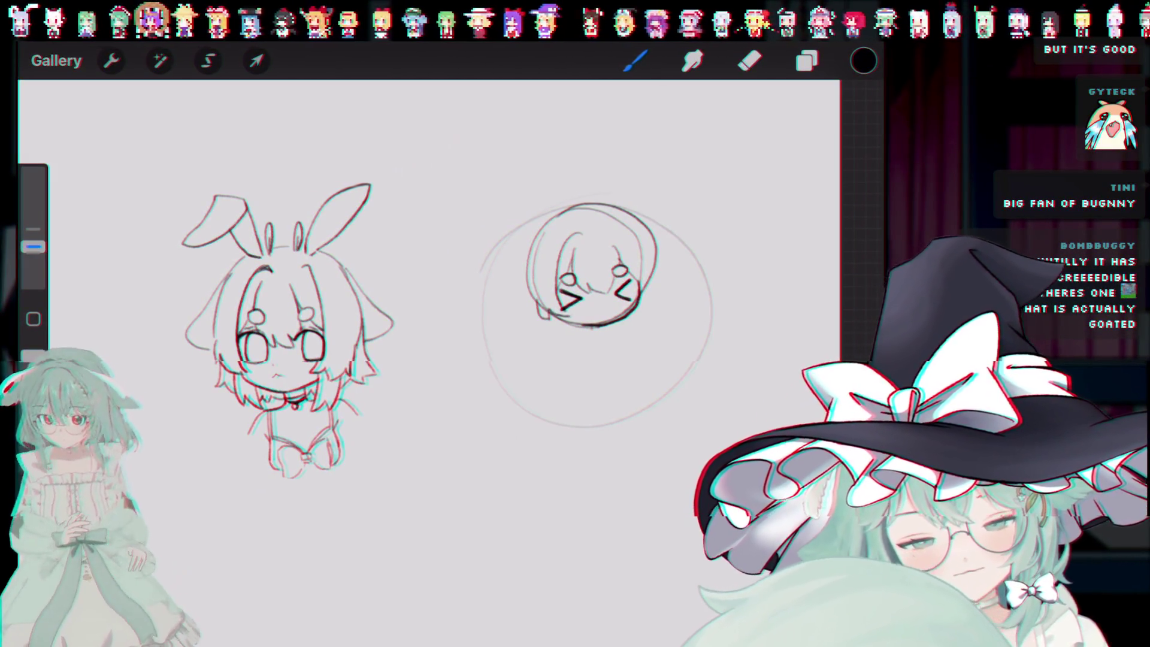
{"action": "key", "text": "ctrl+z"}
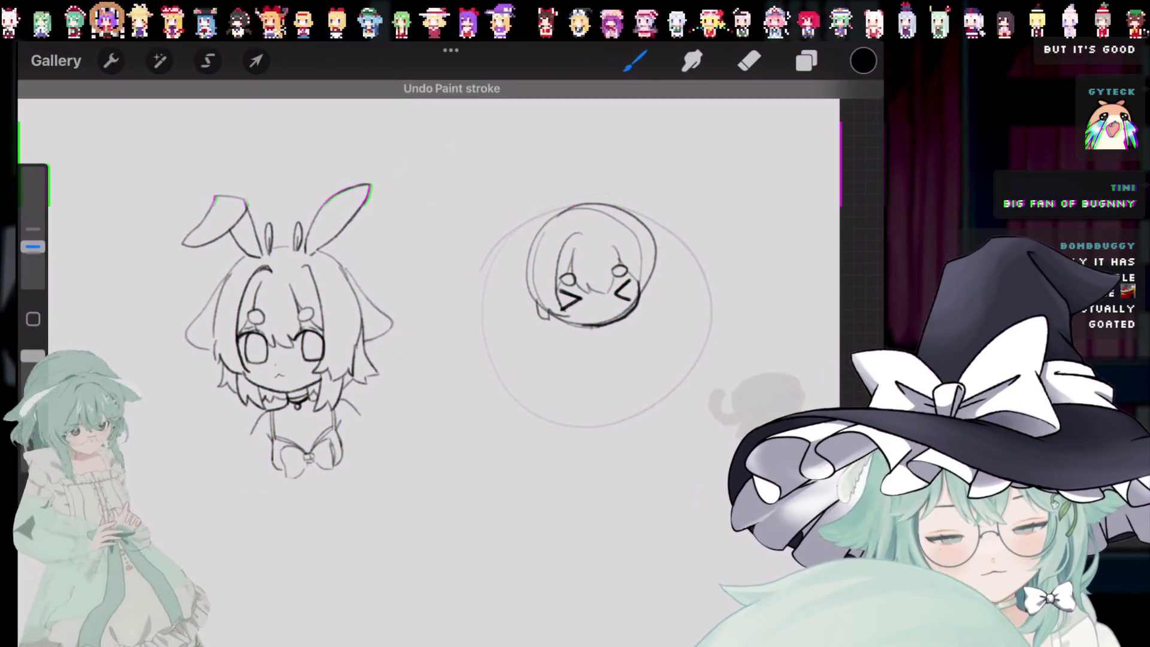
{"action": "key", "text": "ctrl+z"}
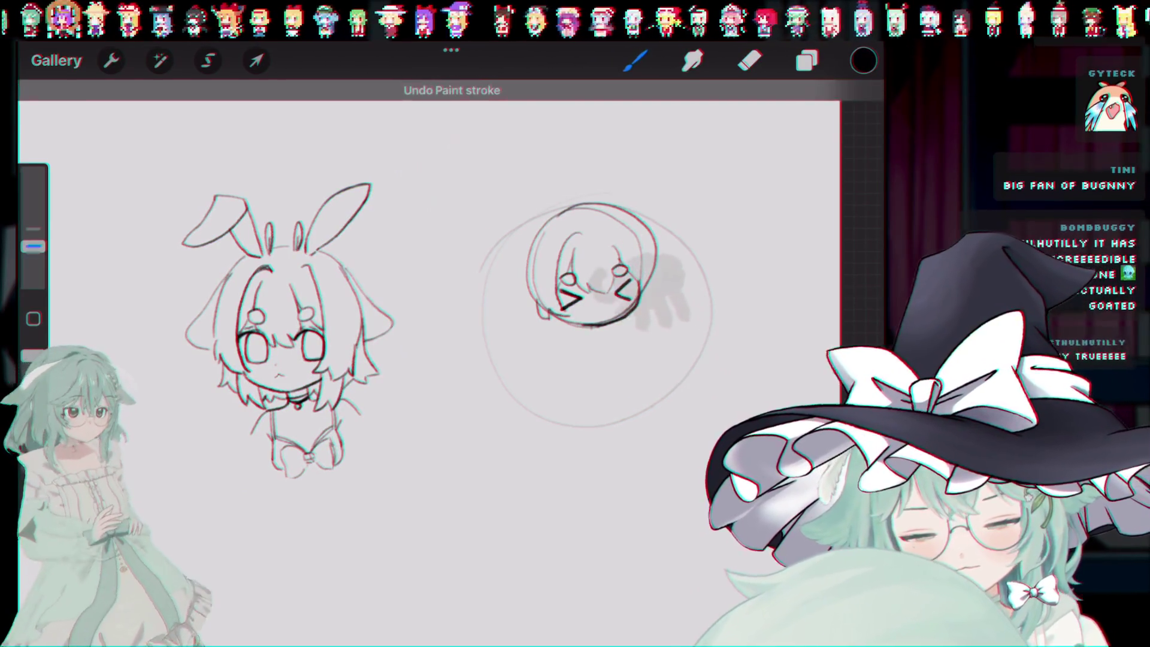
{"action": "key", "text": "ctrl+z"}
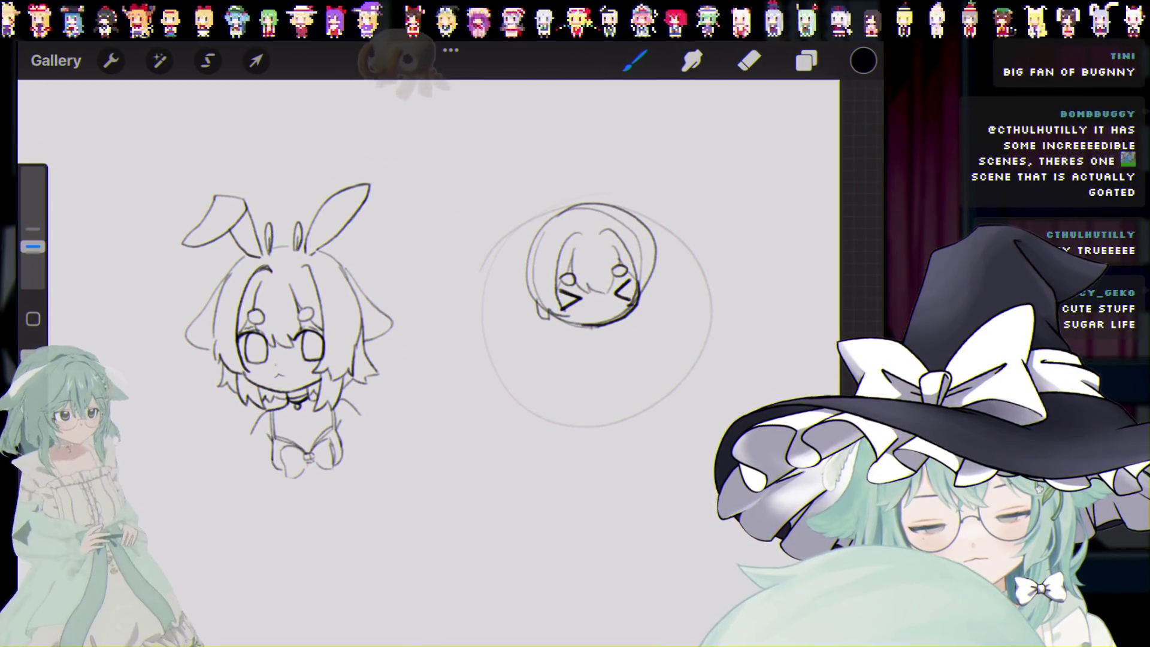
{"action": "key", "text": "ctrl+z"}
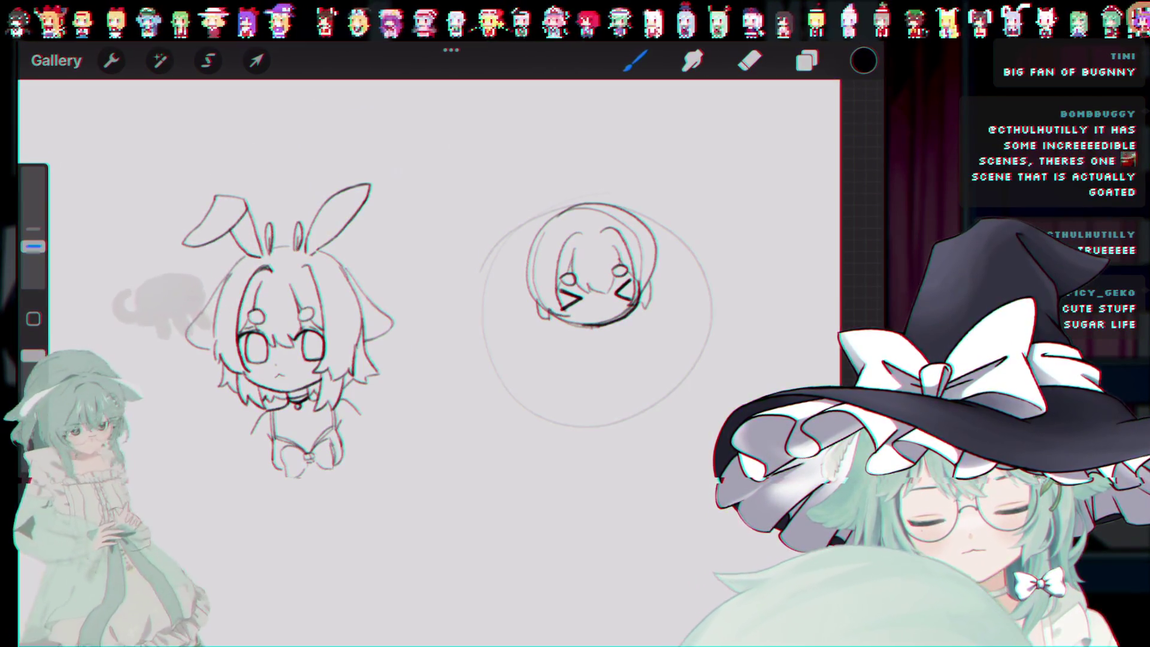
{"action": "key", "text": "ctrl+z"}
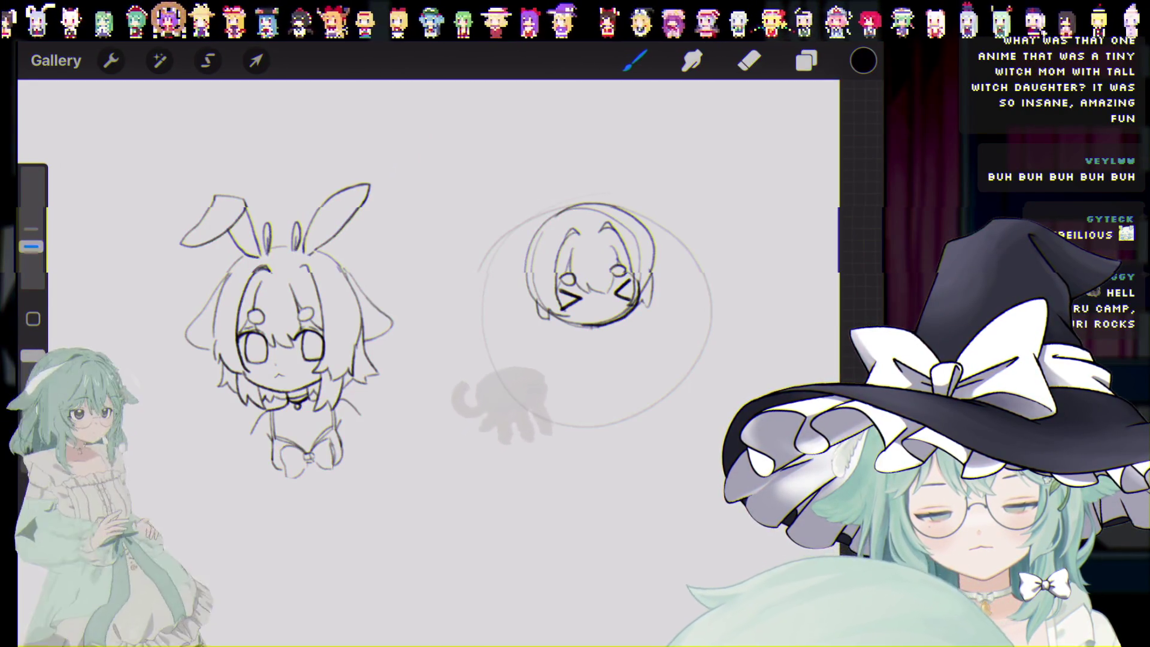
Step: Draw and undo trial bunny ears, then remove the small circle and stroke below the head
{"action": "left_click_drag", "start_coordinate": [530, 219], "coordinate": [564, 207]}
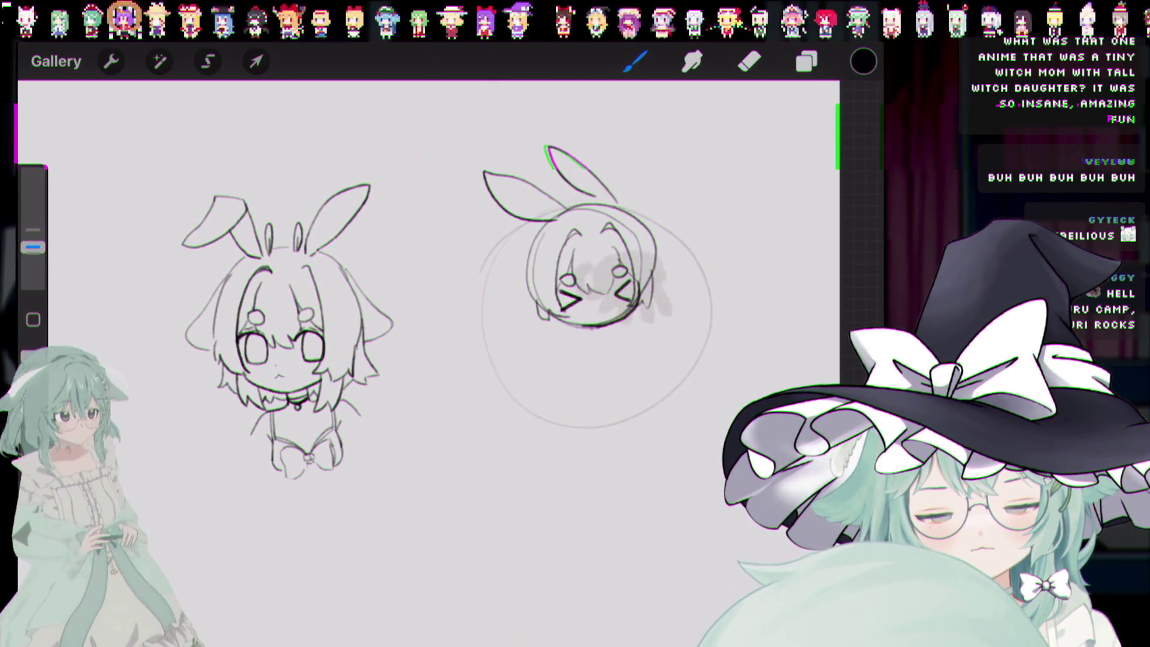
{"action": "key", "text": "ctrl+z"}
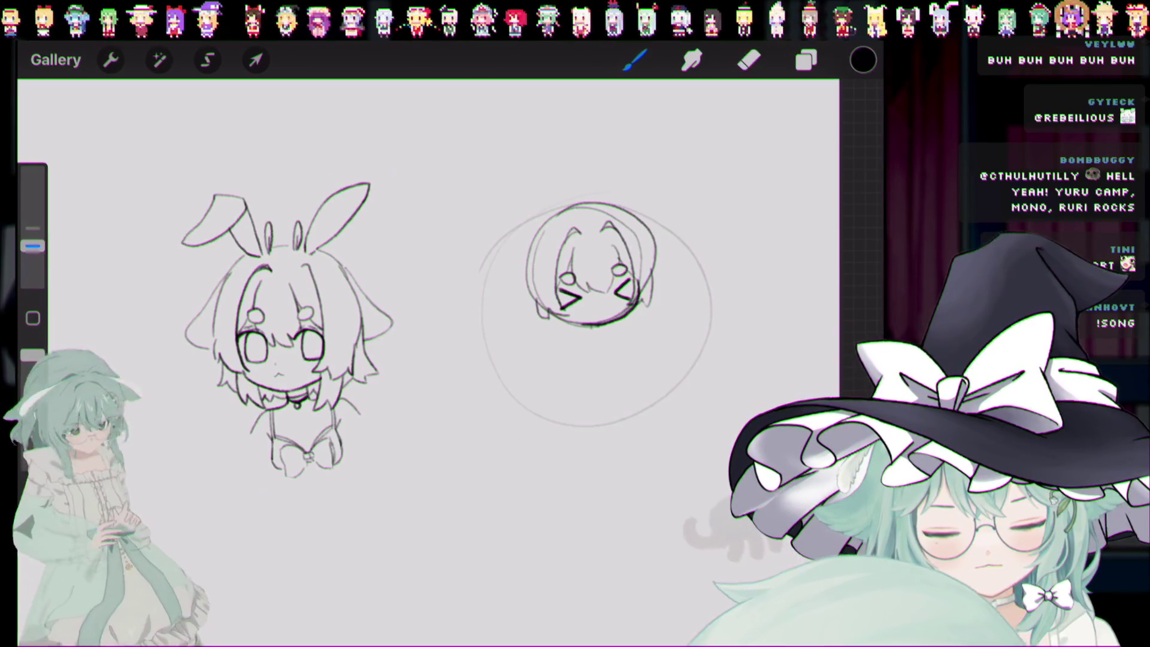
{"action": "key", "text": "ctrl+z"}
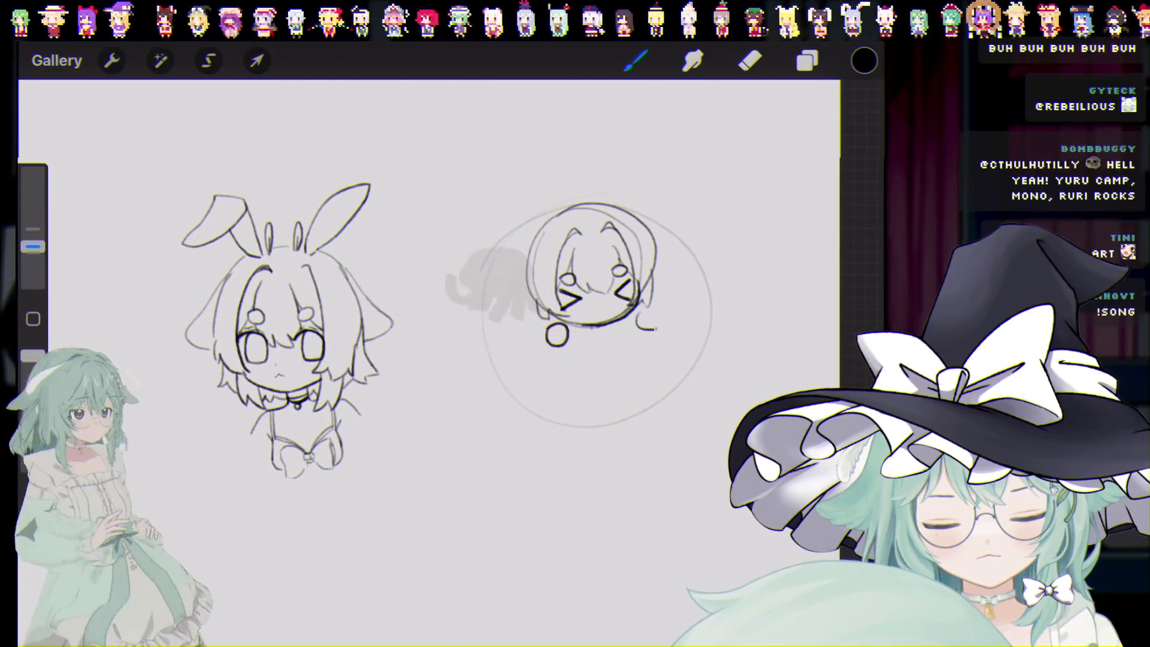
{"action": "key", "text": "ctrl+z"}
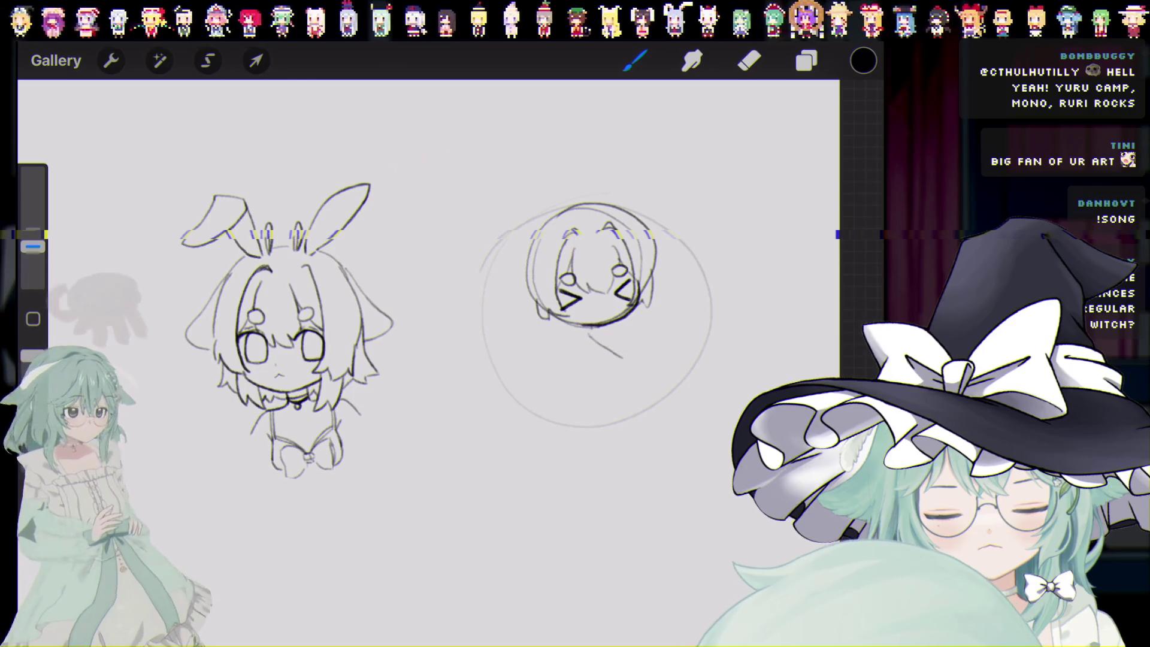
Step: Undo the small strokes under the chin, toggling between eraser and brush
{"action": "key", "text": "ctrl+z"}
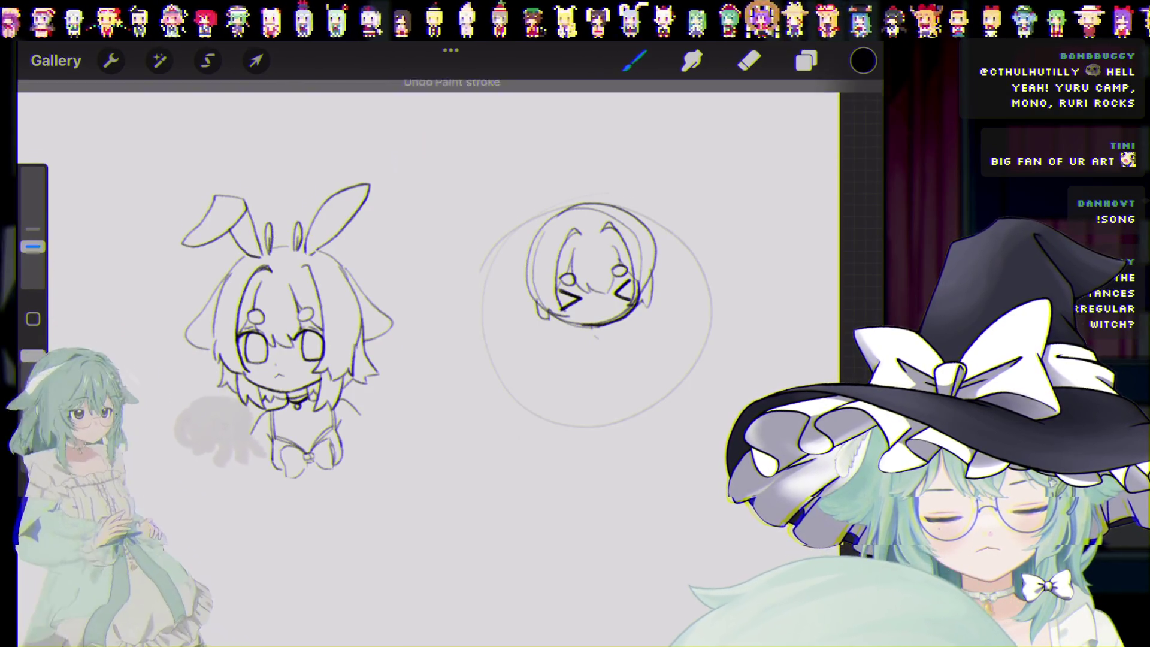
{"action": "key", "text": "ctrl+z"}
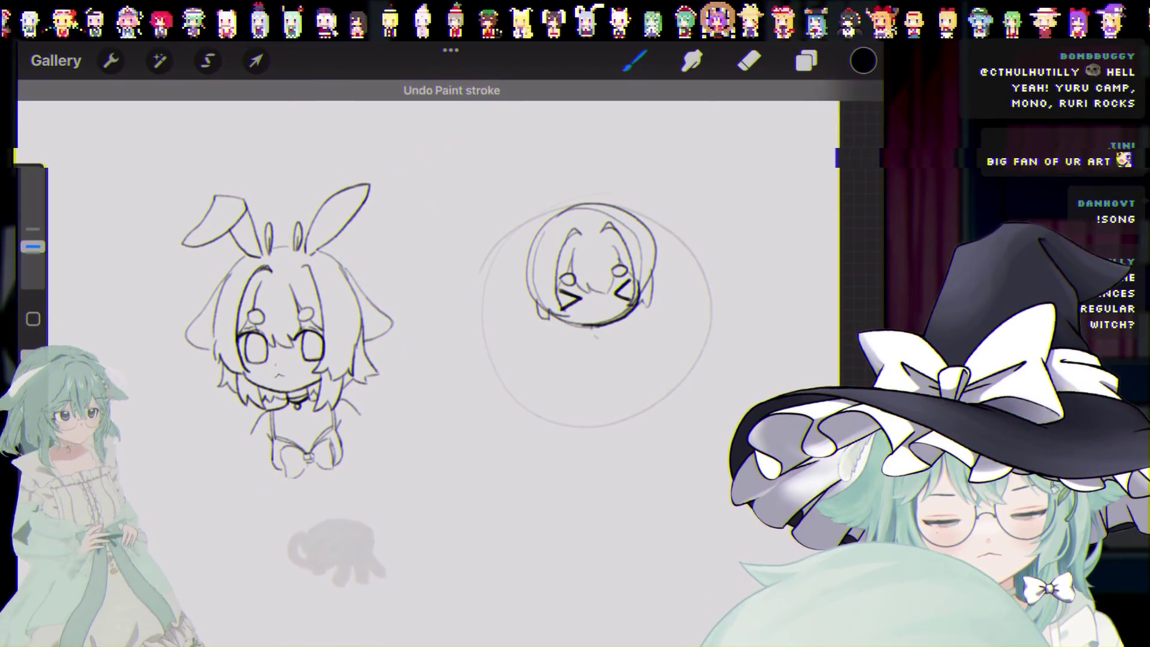
{"action": "key", "text": "e"}
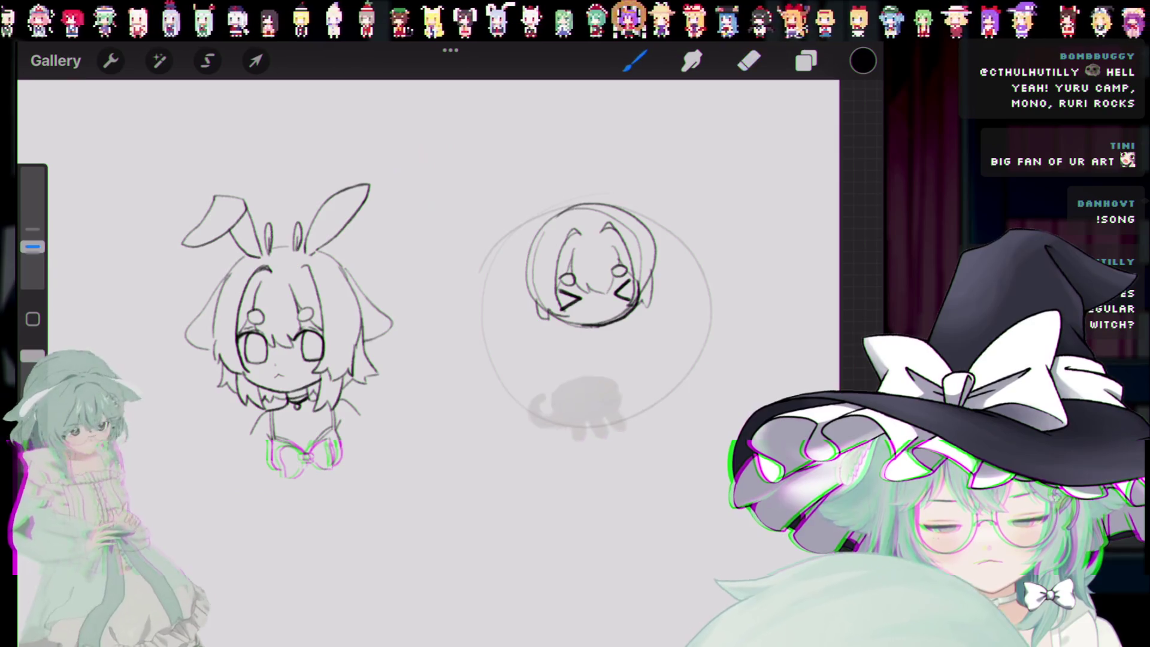
{"action": "key", "text": "b"}
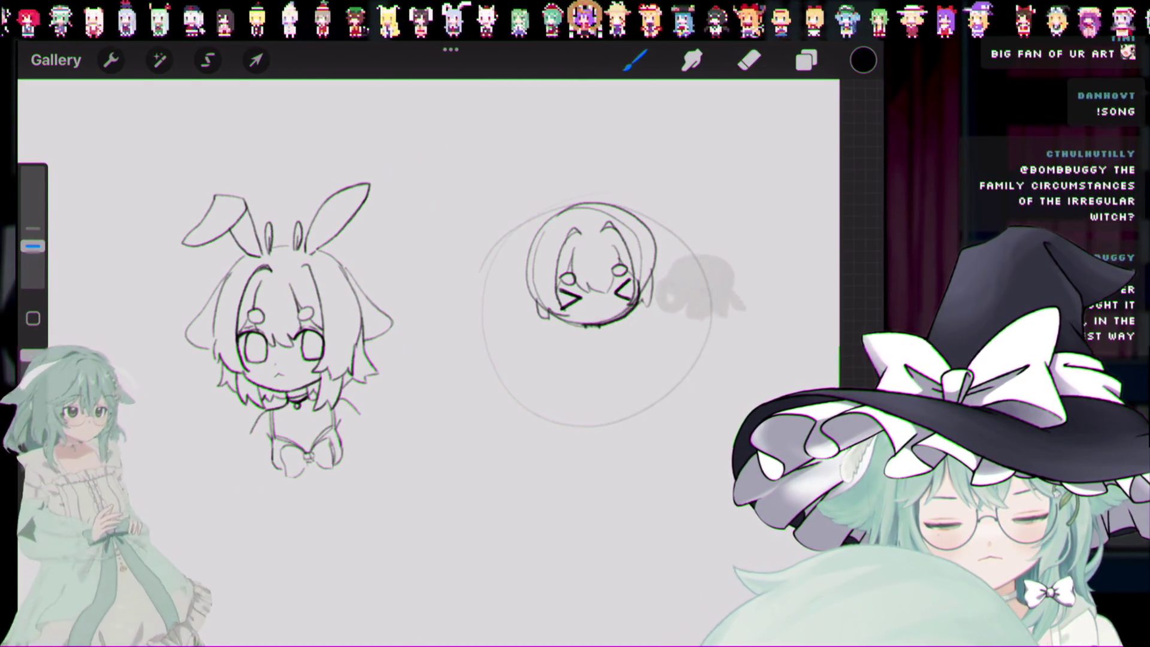
{"action": "key", "text": "ctrl+z"}
{"action": "key", "text": "ctrl+z"}
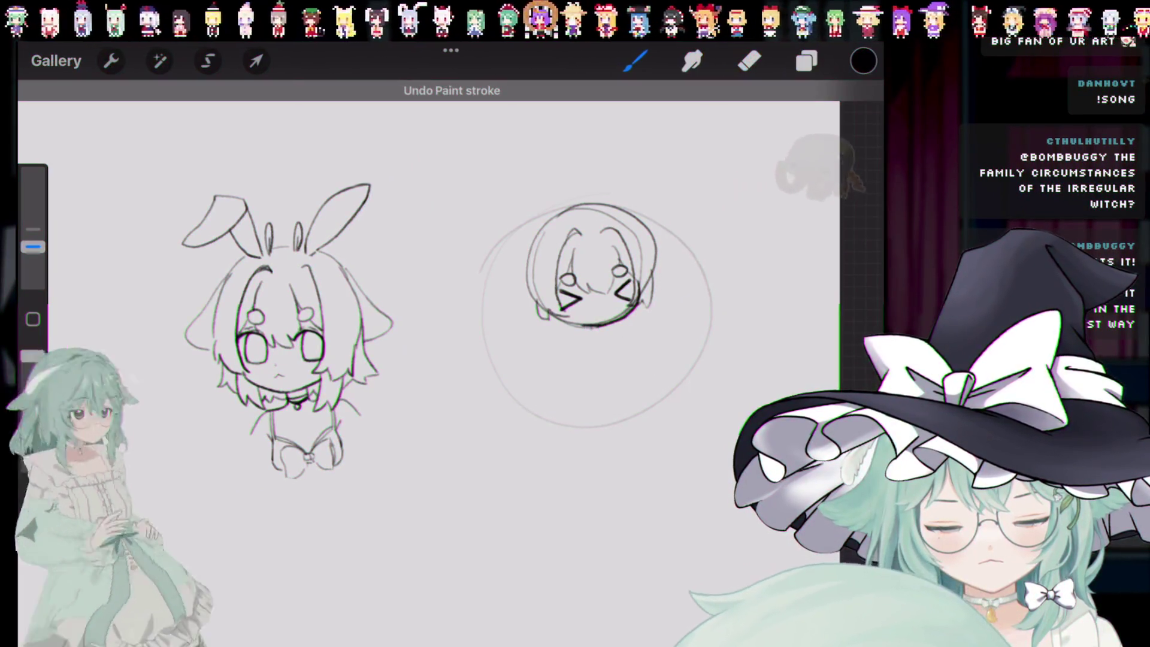
{"action": "key", "text": "ctrl+shift+z"}
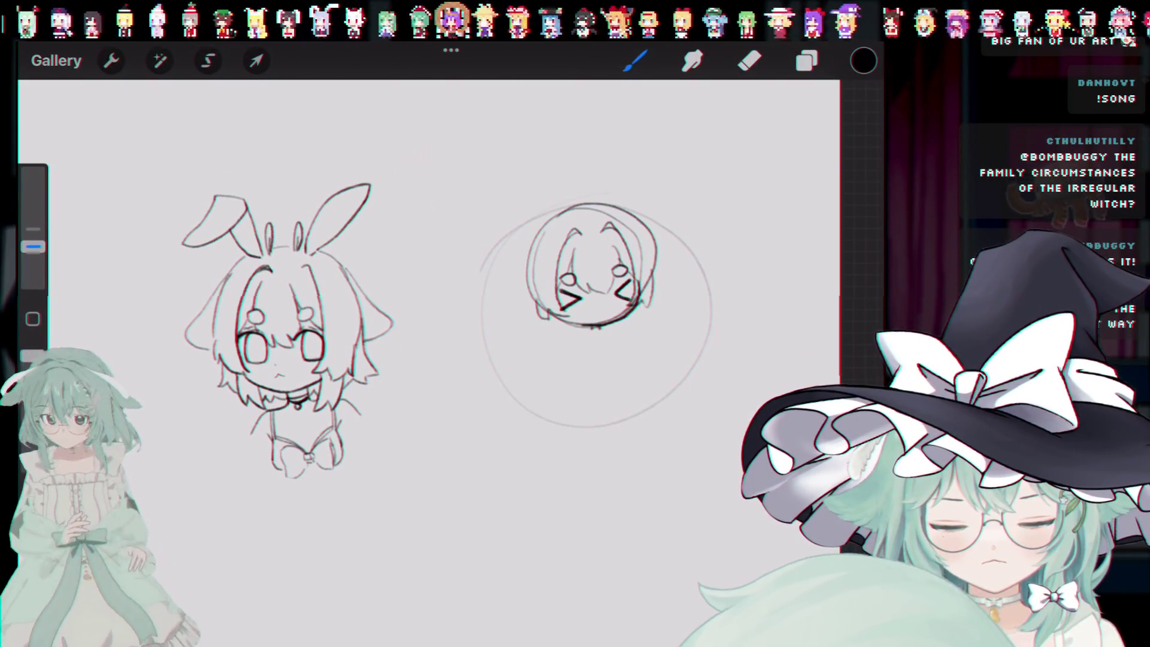
Step: Draw a small bow below the round chibi's head after discarding trial lines
{"action": "left_click_drag", "start_coordinate": [600, 343], "coordinate": [626, 367]}
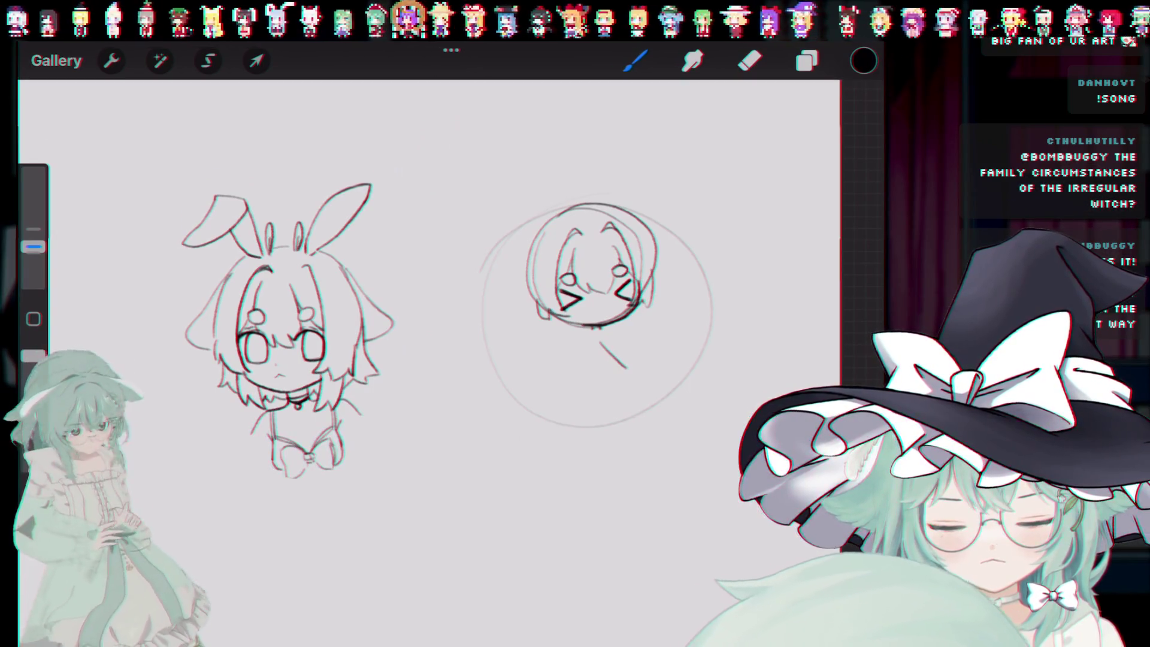
{"action": "key", "text": "ctrl+z"}
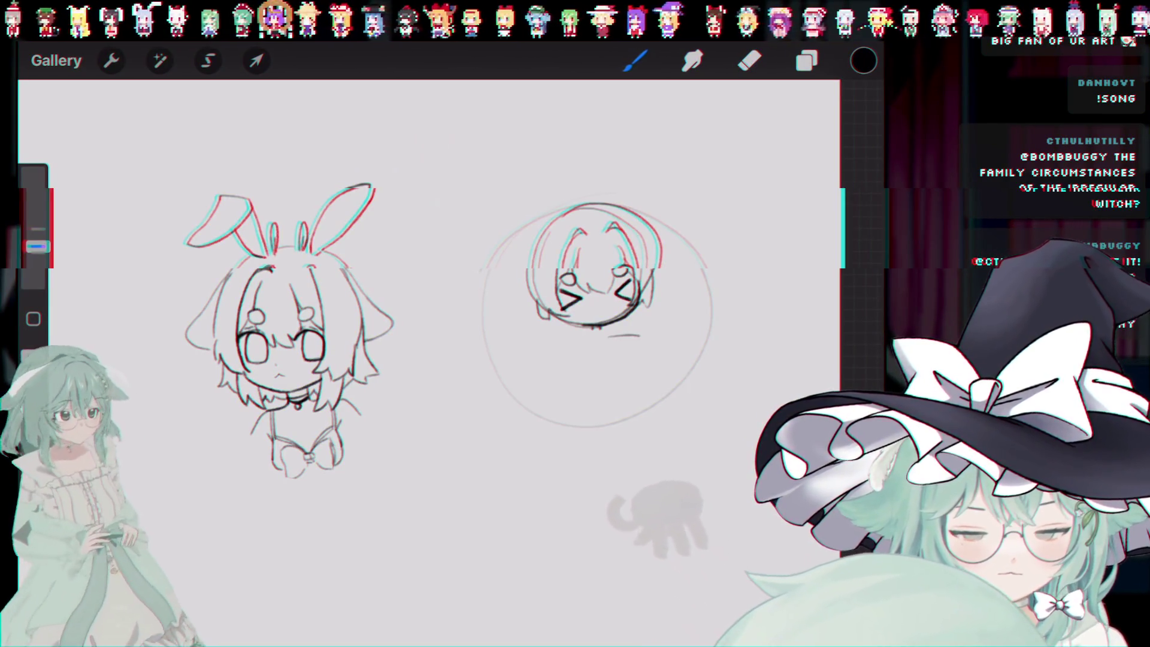
{"action": "key", "text": "ctrl+z"}
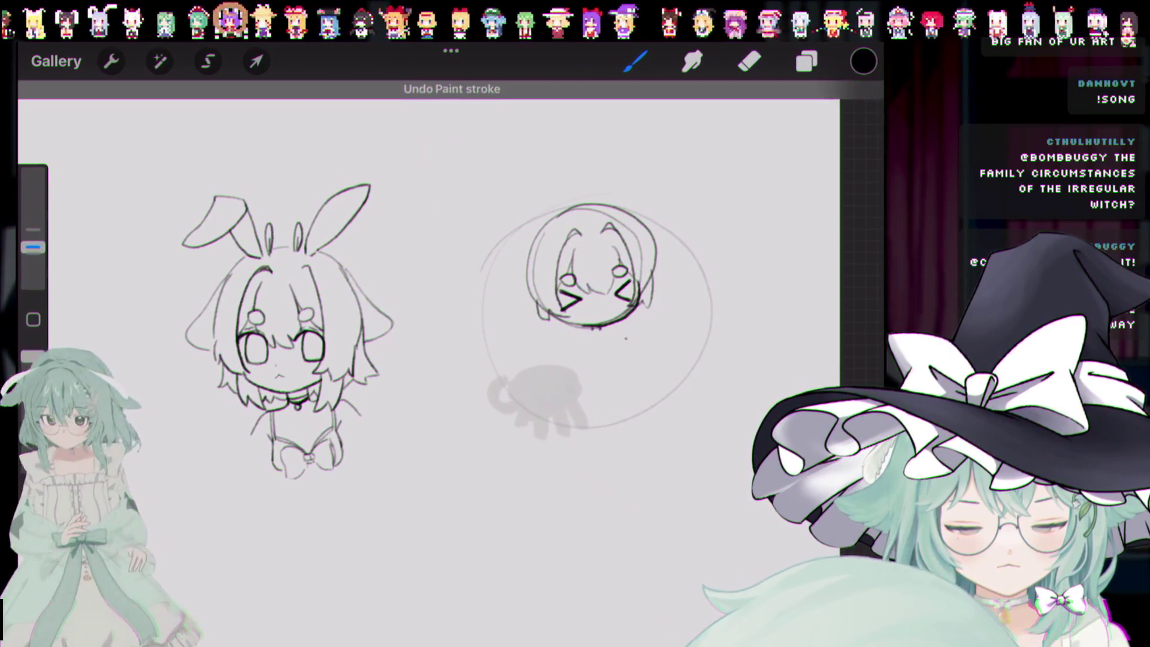
{"action": "left_click_drag", "start_coordinate": [616, 330], "coordinate": [626, 338]}
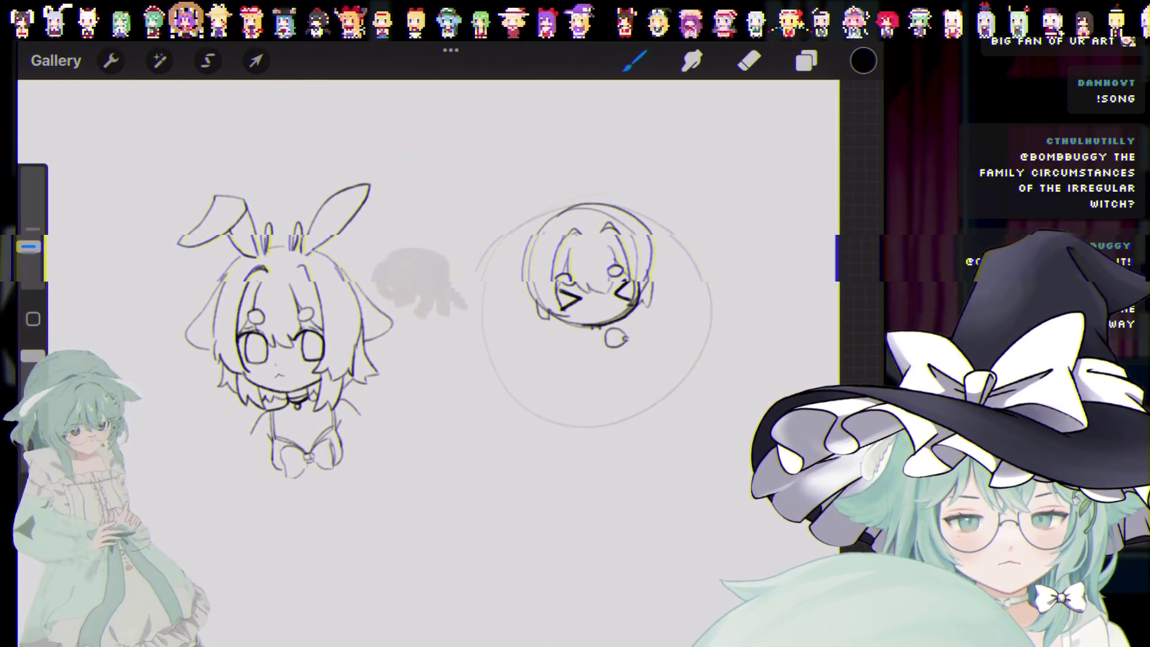
{"action": "key", "text": "ctrl+z"}
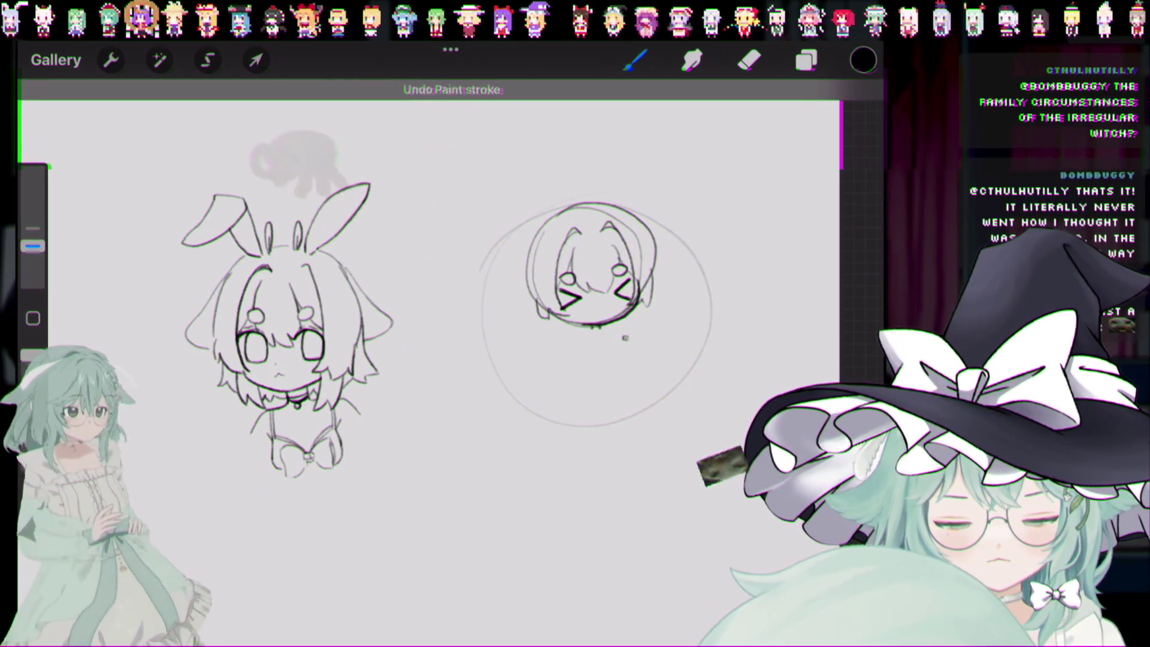
{"action": "left_click_drag", "start_coordinate": [614, 329], "coordinate": [629, 350]}
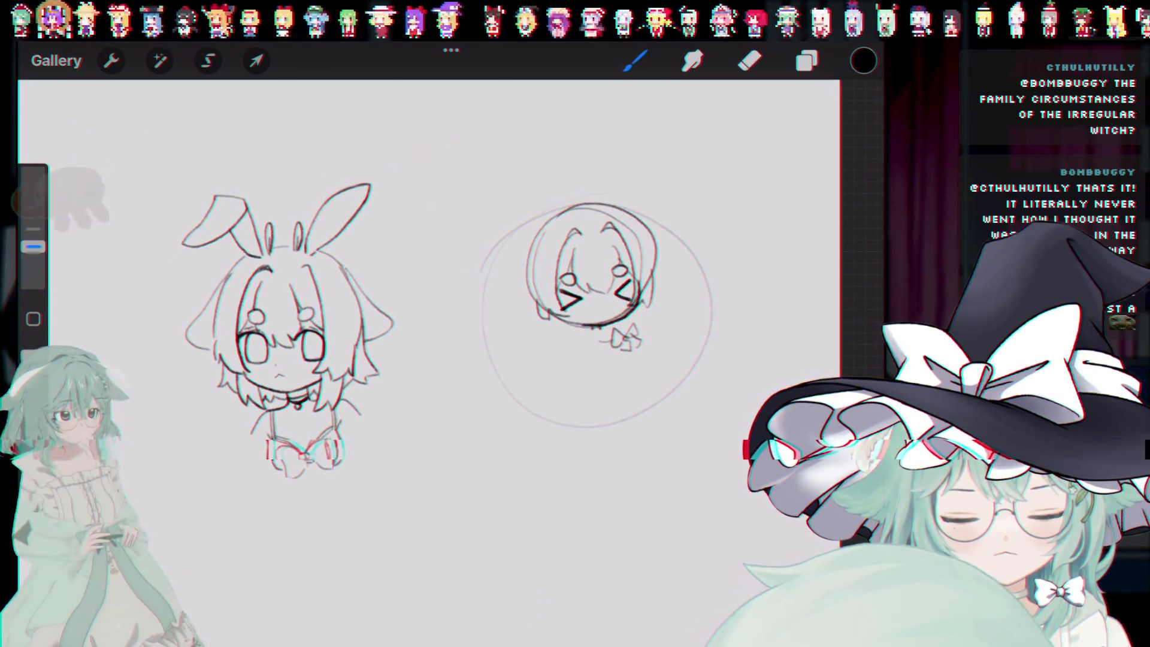
Step: Extend the bow to the right and undo the trial body lines beneath it
{"action": "key", "text": "ctrl+z"}
{"action": "mouse_move", "coordinate": [626, 333]}
{"action": "left_mouse_down"}
{"action": "mouse_move", "coordinate": [646, 347]}
{"action": "mouse_move", "coordinate": [594, 368]}
{"action": "left_mouse_up"}
{"action": "key", "text": "ctrl+z"}
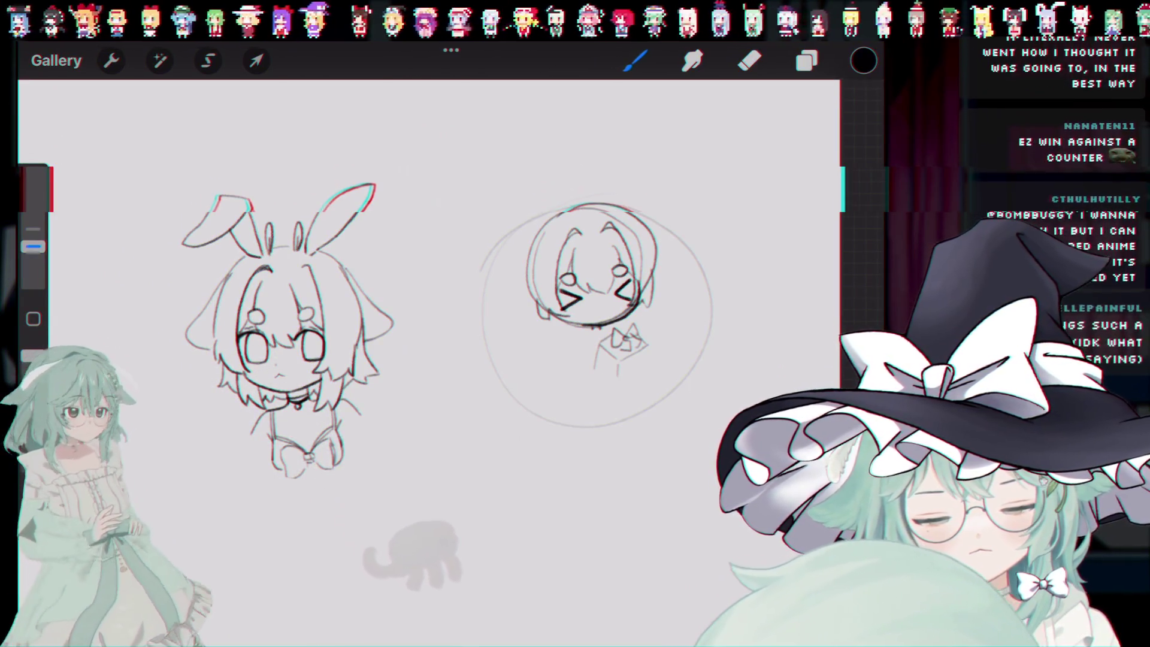
{"action": "key", "text": "ctrl+z"}
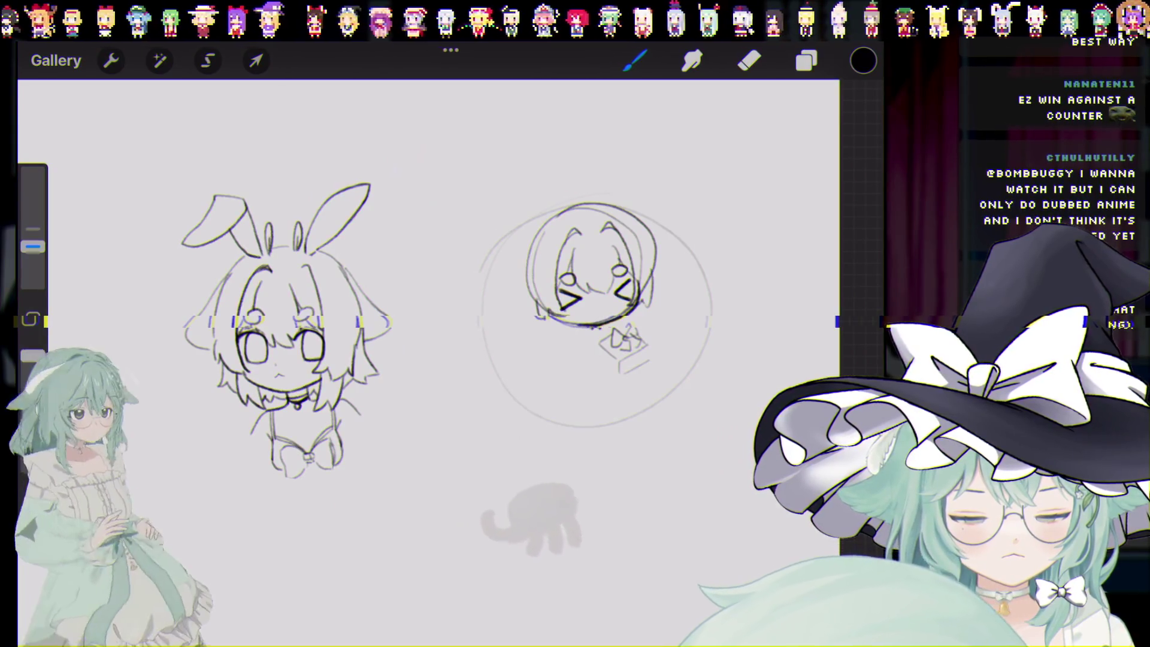
{"action": "key", "text": "ctrl+z"}
{"action": "left_click_drag", "start_coordinate": [617, 357], "coordinate": [615, 372]}
{"action": "key", "text": "ctrl+z"}
{"action": "key", "text": "ctrl+z"}
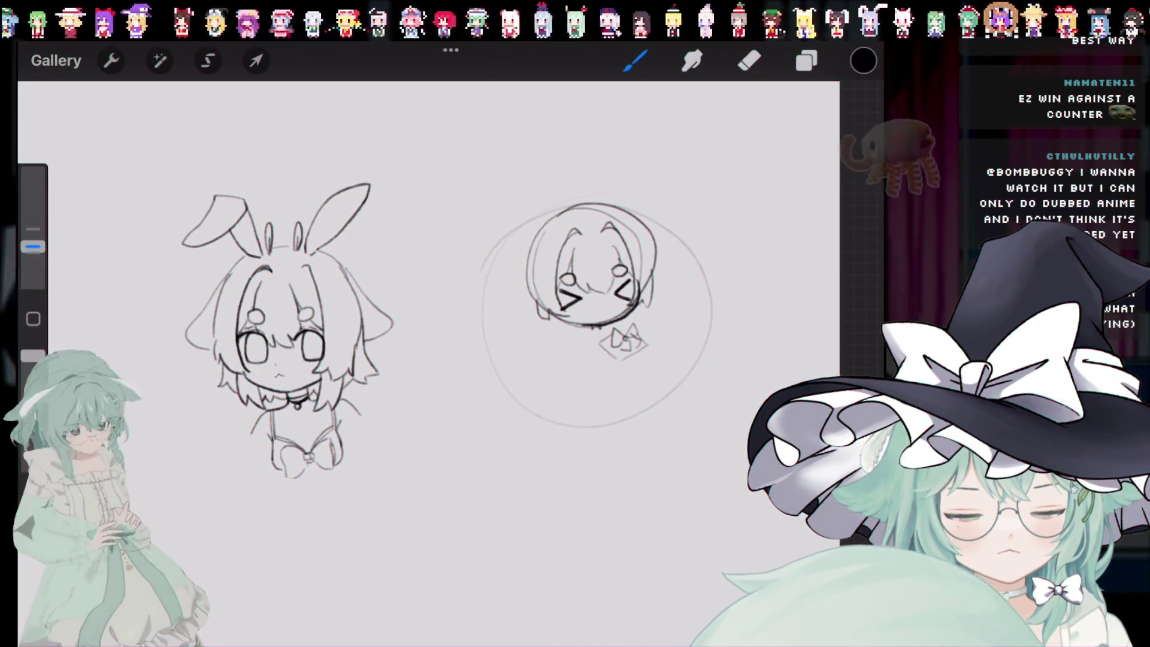
Step: Undo the strokes near the bow, then erase the small bow under the chibi head
{"action": "key", "text": "ctrl+z"}
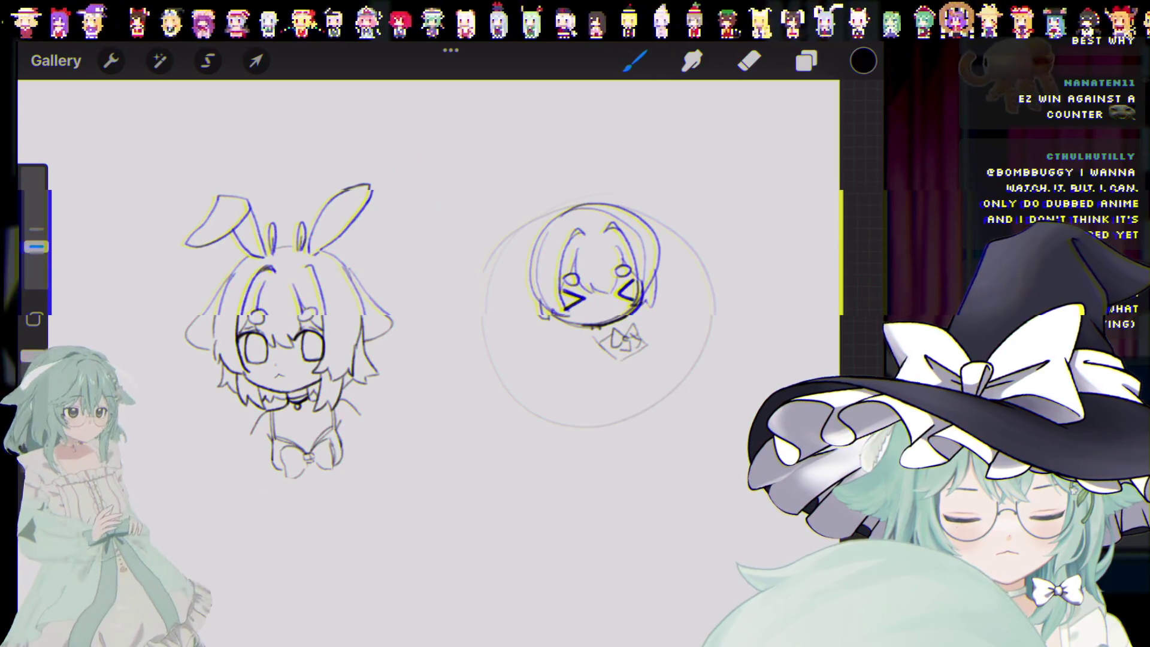
{"action": "key", "text": "ctrl+z"}
{"action": "key", "text": "ctrl+z"}
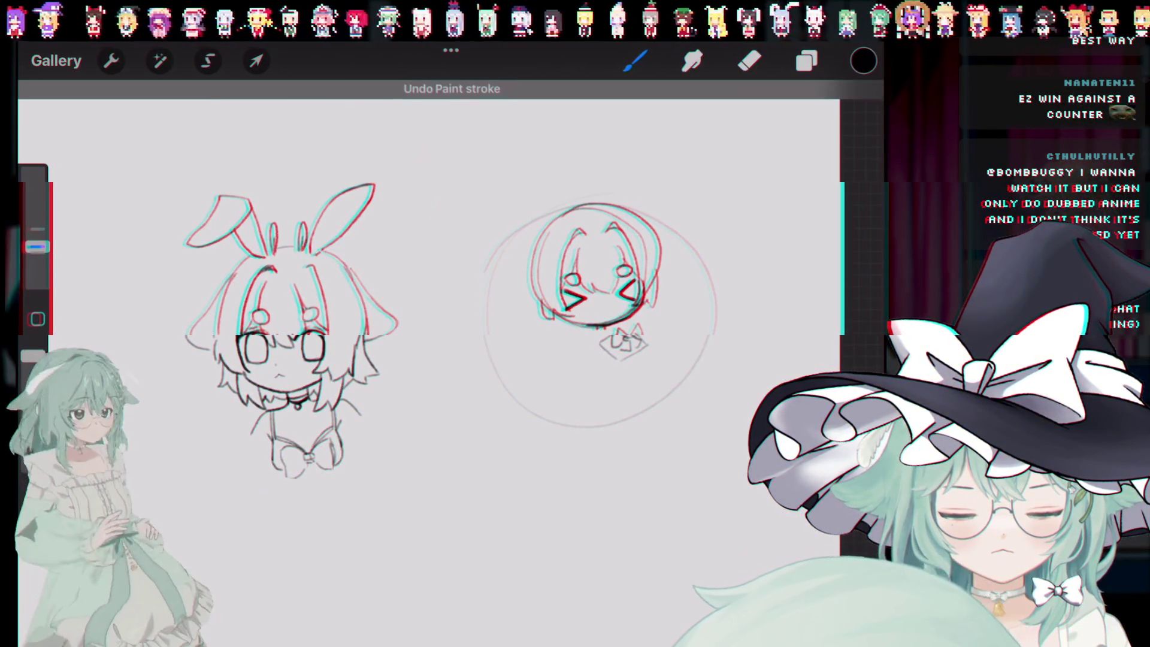
{"action": "key", "text": "e"}
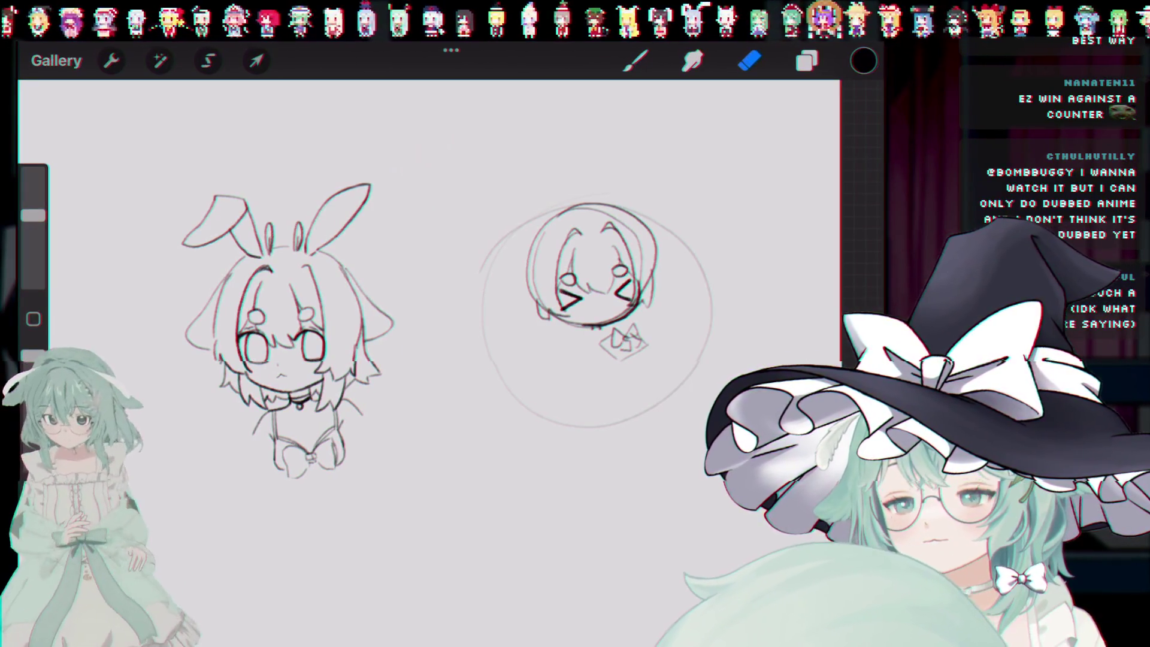
{"action": "mouse_move", "coordinate": [602, 332]}
{"action": "left_mouse_down"}
{"action": "mouse_move", "coordinate": [647, 350]}
{"action": "mouse_move", "coordinate": [638, 330]}
{"action": "left_mouse_up"}
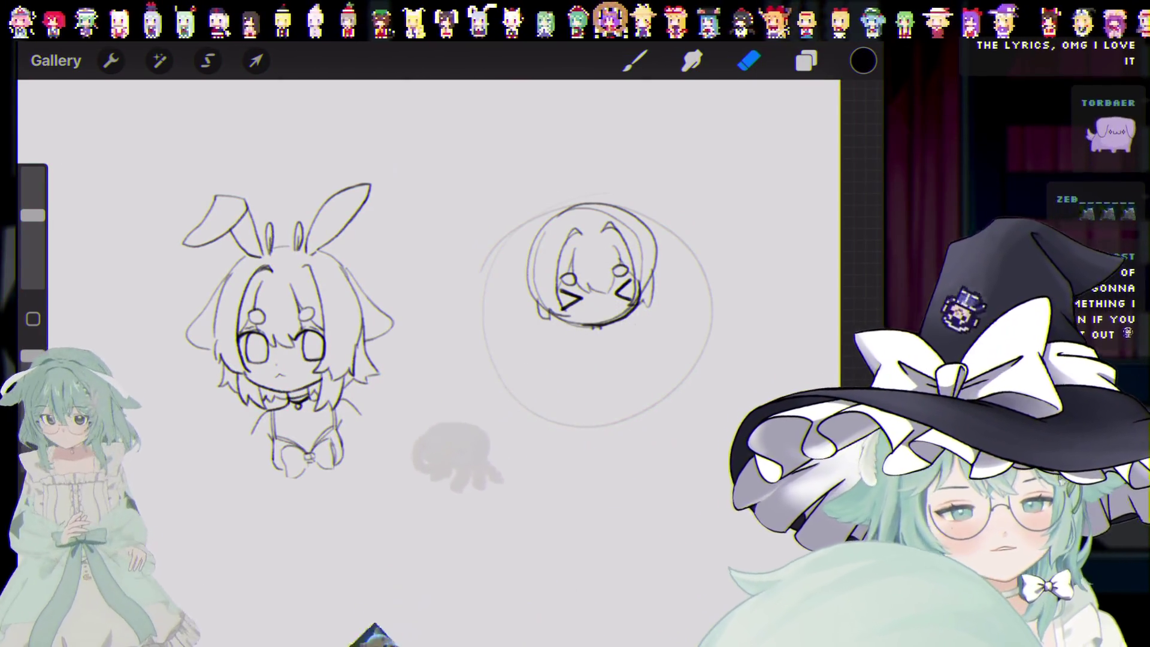
Step: Rub out the small bow sketch under the round chibi's head, then return to the pencil
{"action": "scroll", "coordinate": [443, 329], "scroll_direction": "up", "scroll_amount": 1}
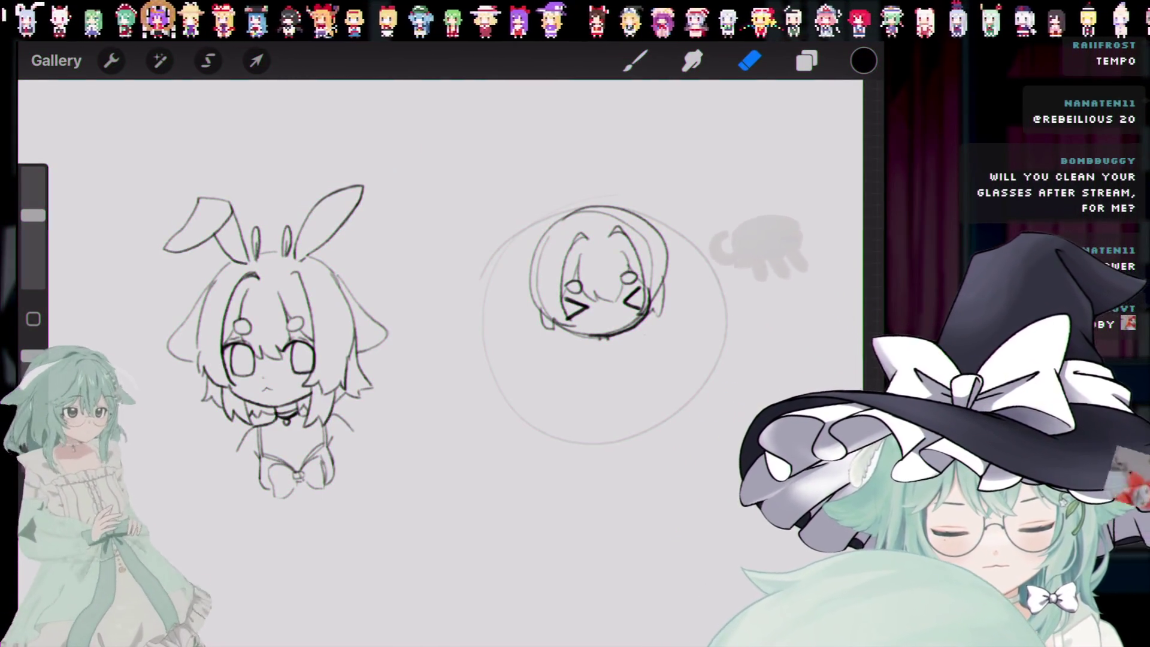
{"action": "left_click", "coordinate": [636, 61]}
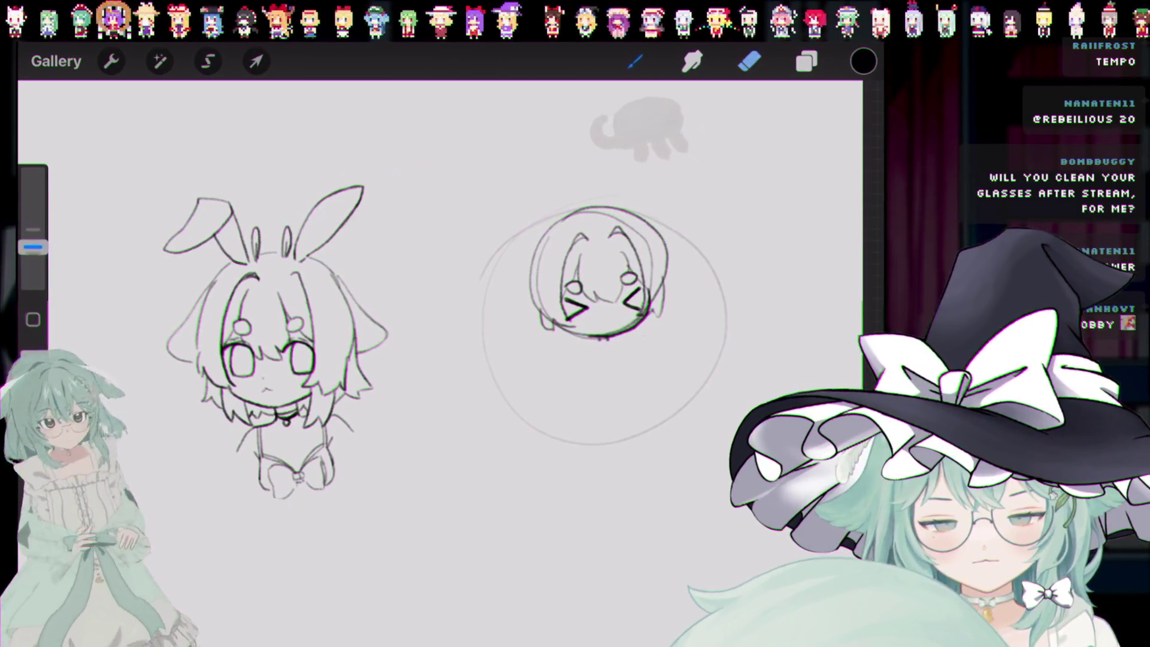
Step: Try sketching the chibi's neck and torso below its chin, undoing the rough strokes
{"action": "mouse_move", "coordinate": [595, 346]}
{"action": "left_mouse_down"}
{"action": "mouse_move", "coordinate": [571, 367]}
{"action": "mouse_move", "coordinate": [597, 359]}
{"action": "left_mouse_up"}
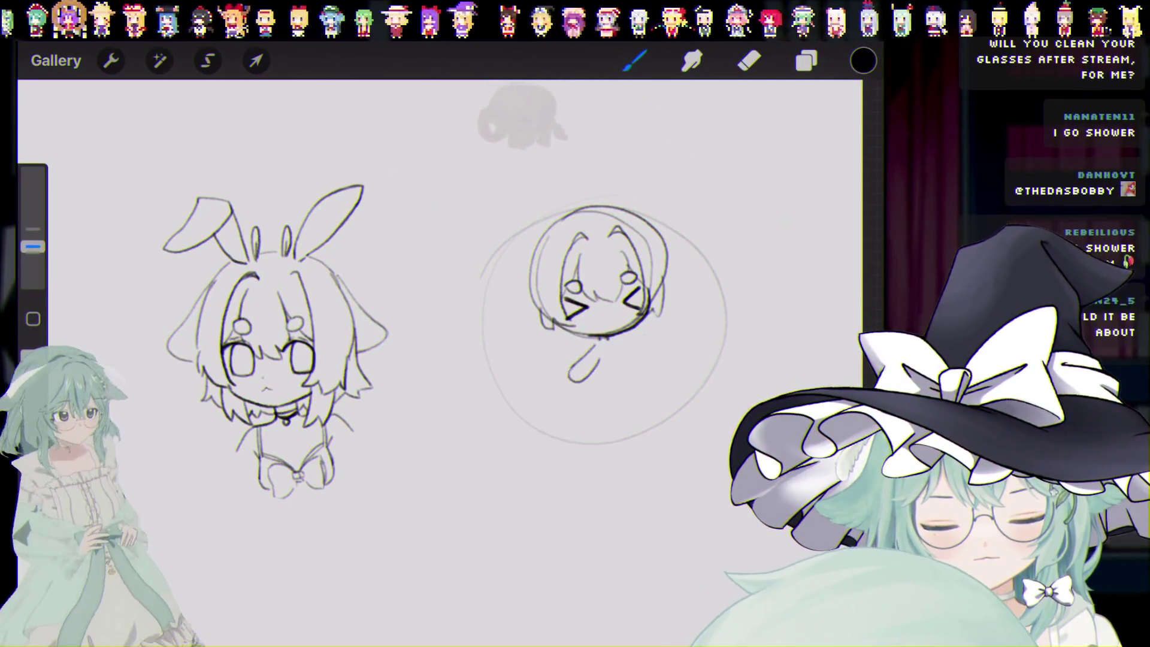
{"action": "key", "text": "ctrl+z"}
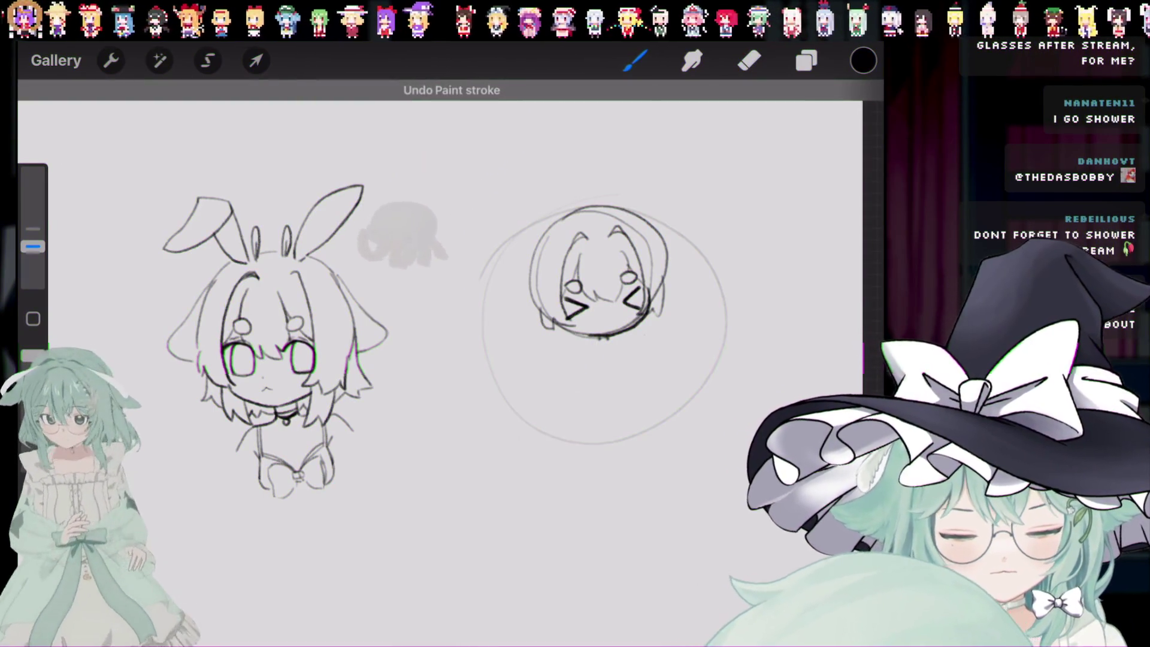
{"action": "mouse_move", "coordinate": [597, 337]}
{"action": "left_mouse_down"}
{"action": "mouse_move", "coordinate": [595, 352]}
{"action": "mouse_move", "coordinate": [610, 340]}
{"action": "mouse_move", "coordinate": [589, 365]}
{"action": "left_mouse_up"}
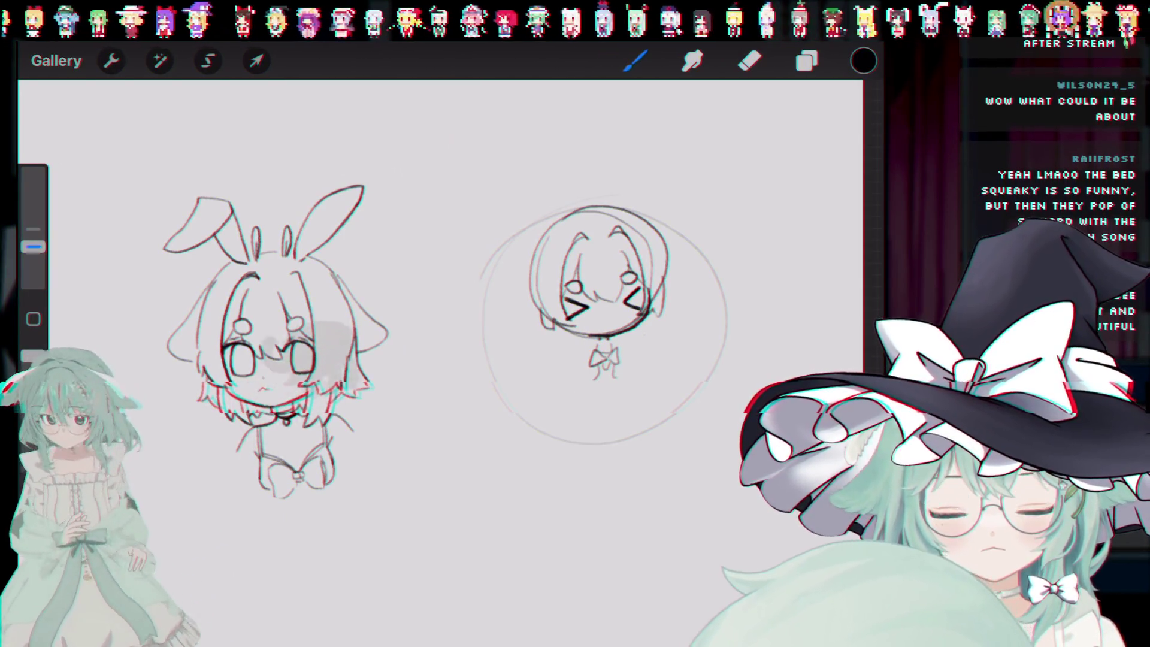
{"action": "key", "text": "ctrl+z"}
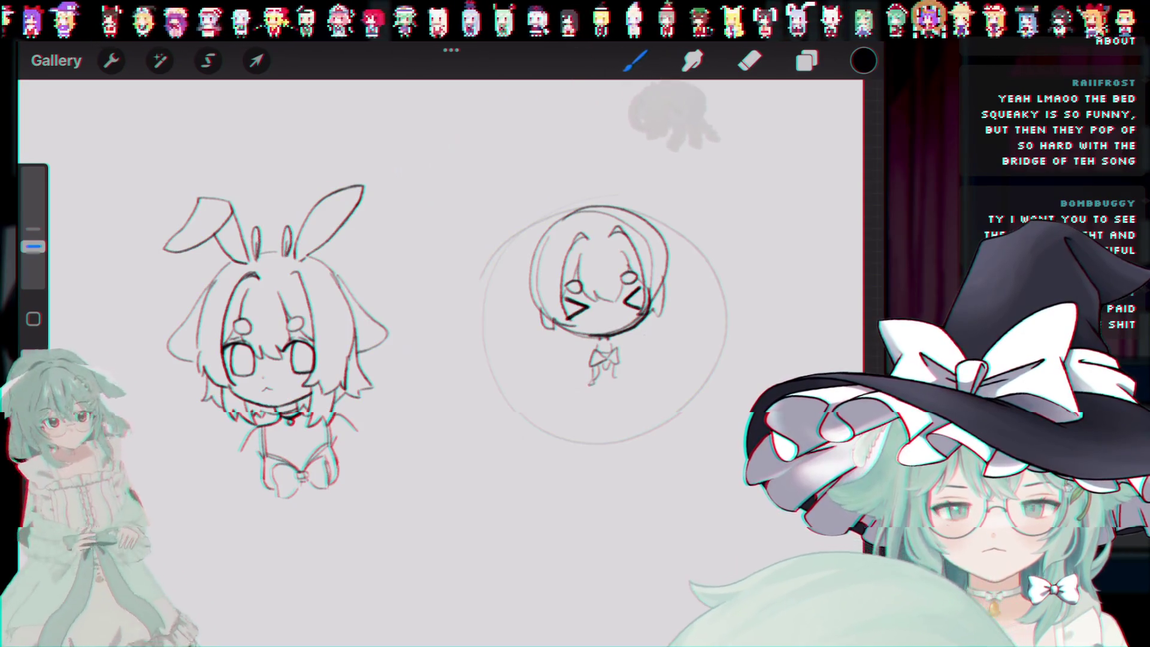
{"action": "left_click_drag", "start_coordinate": [593, 371], "coordinate": [614, 371]}
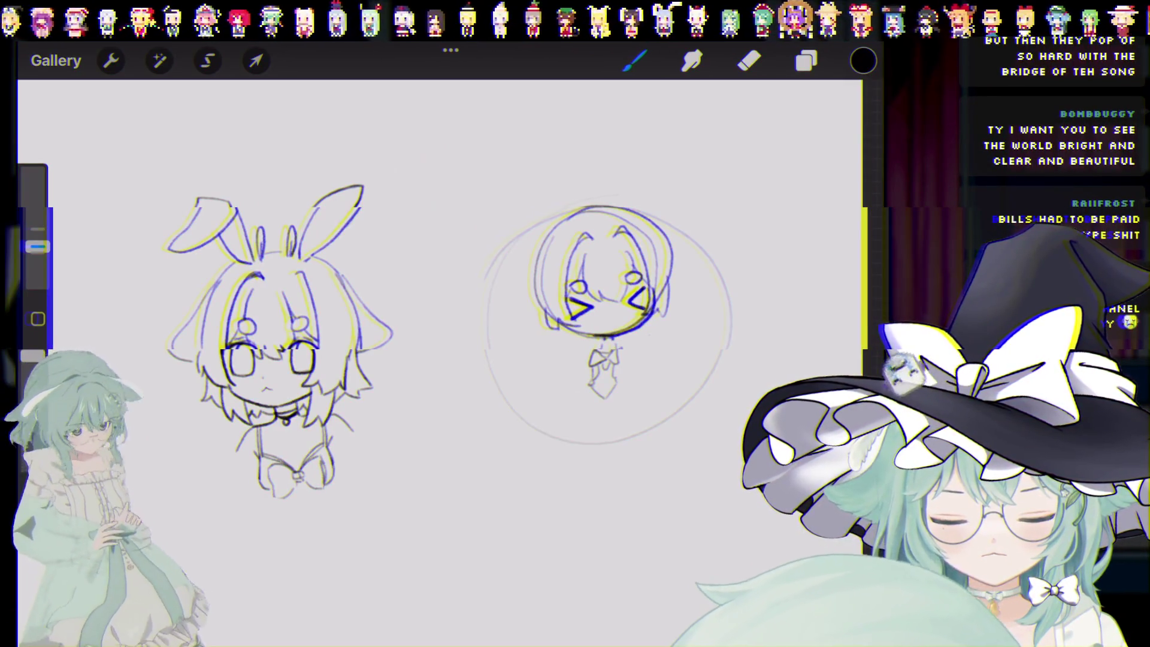
{"action": "key", "text": "ctrl+z"}
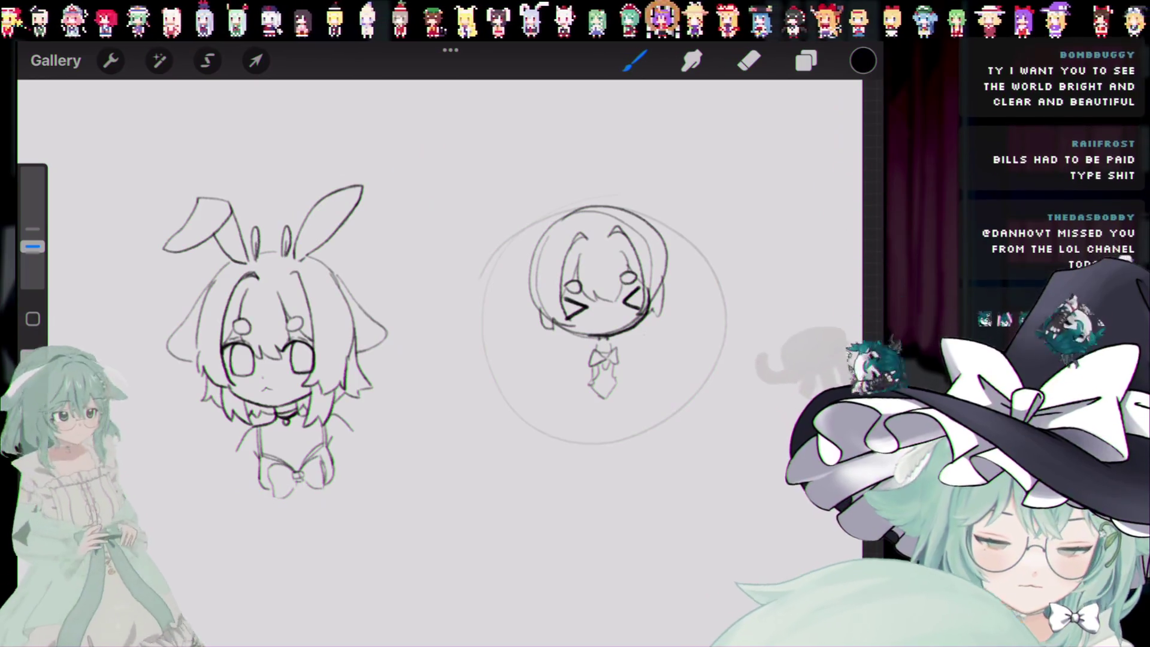
{"action": "left_click_drag", "start_coordinate": [599, 397], "coordinate": [592, 439]}
{"action": "key", "text": "ctrl+z"}
Step: Erase the rough neck and tie strokes with a 64% eraser, then redraw the neck
{"action": "key", "text": "e"}
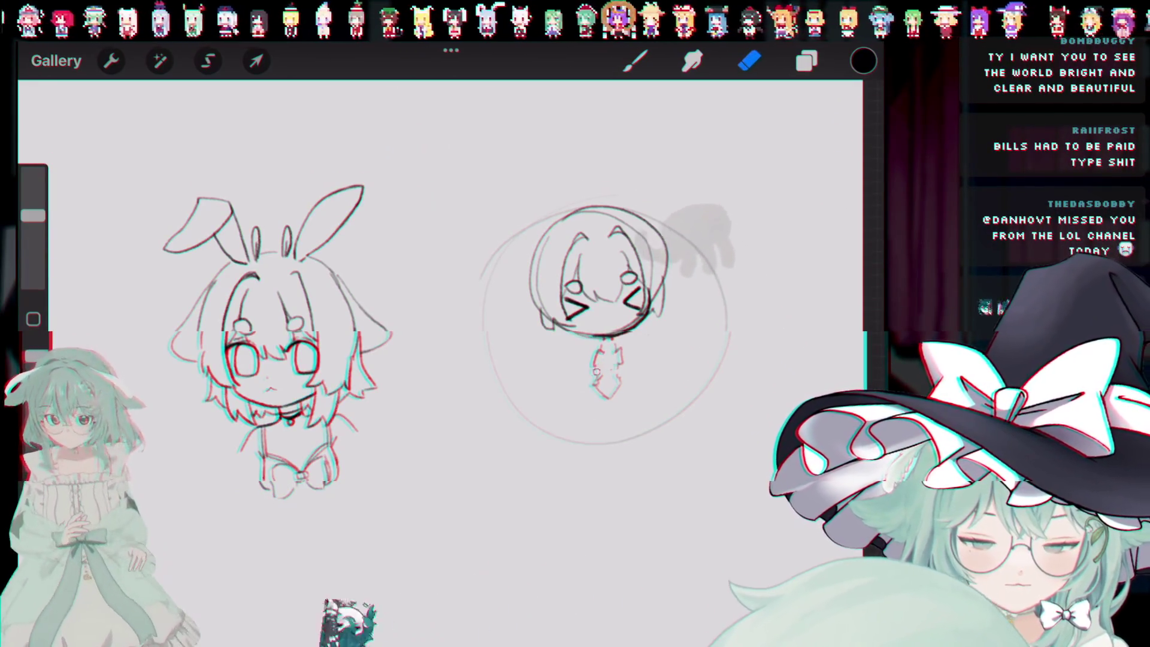
{"action": "left_click_drag", "start_coordinate": [33, 216], "coordinate": [32, 192]}
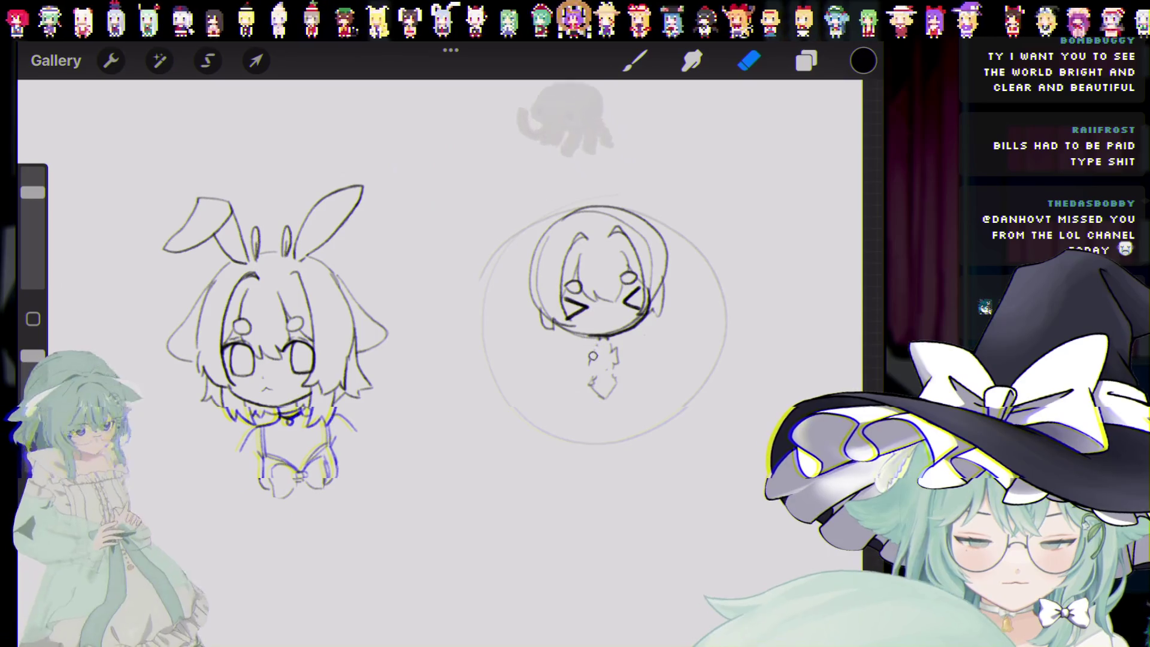
{"action": "left_click_drag", "start_coordinate": [593, 356], "coordinate": [624, 352]}
{"action": "key", "text": "b"}
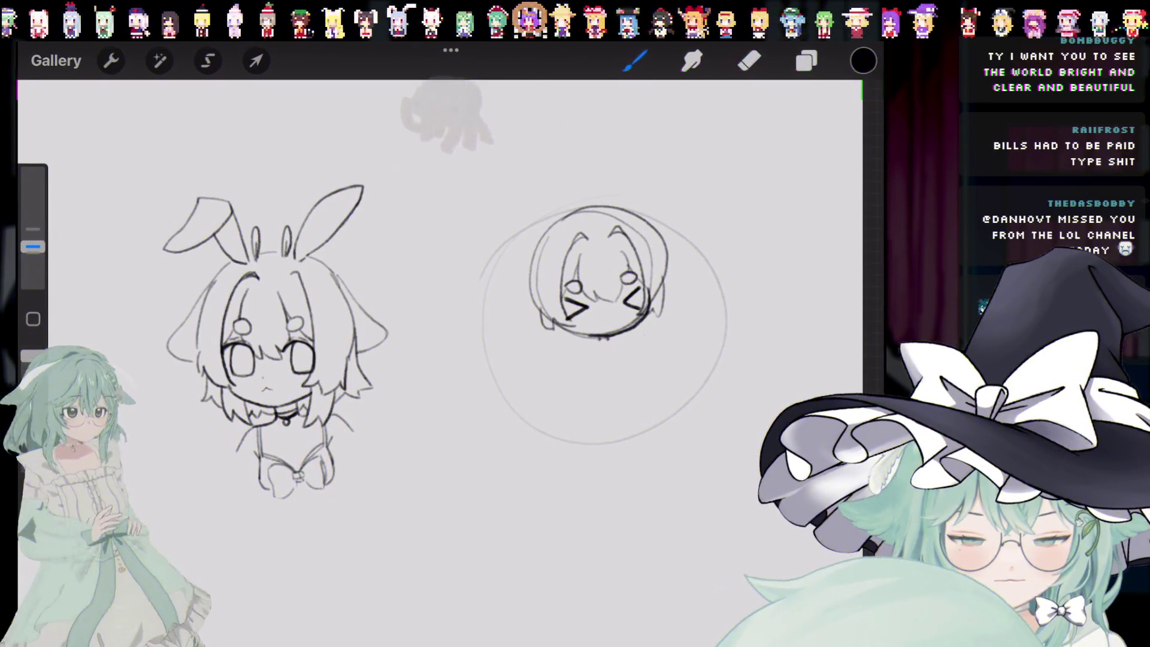
{"action": "key", "text": "ctrl+z"}
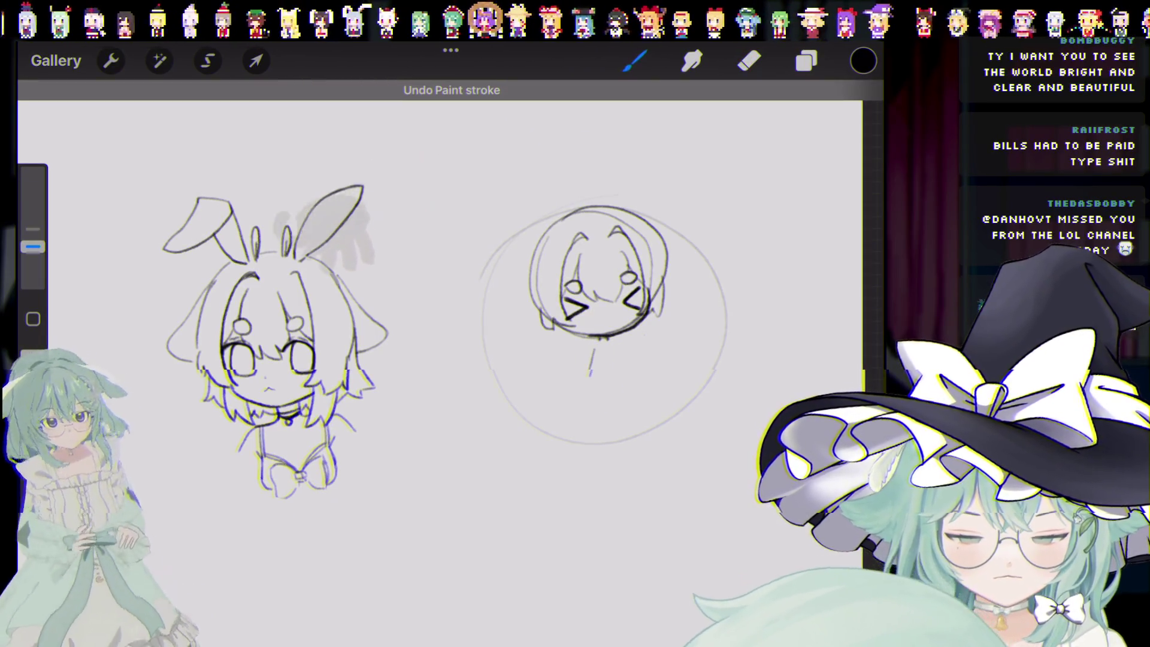
{"action": "key", "text": "ctrl+z"}
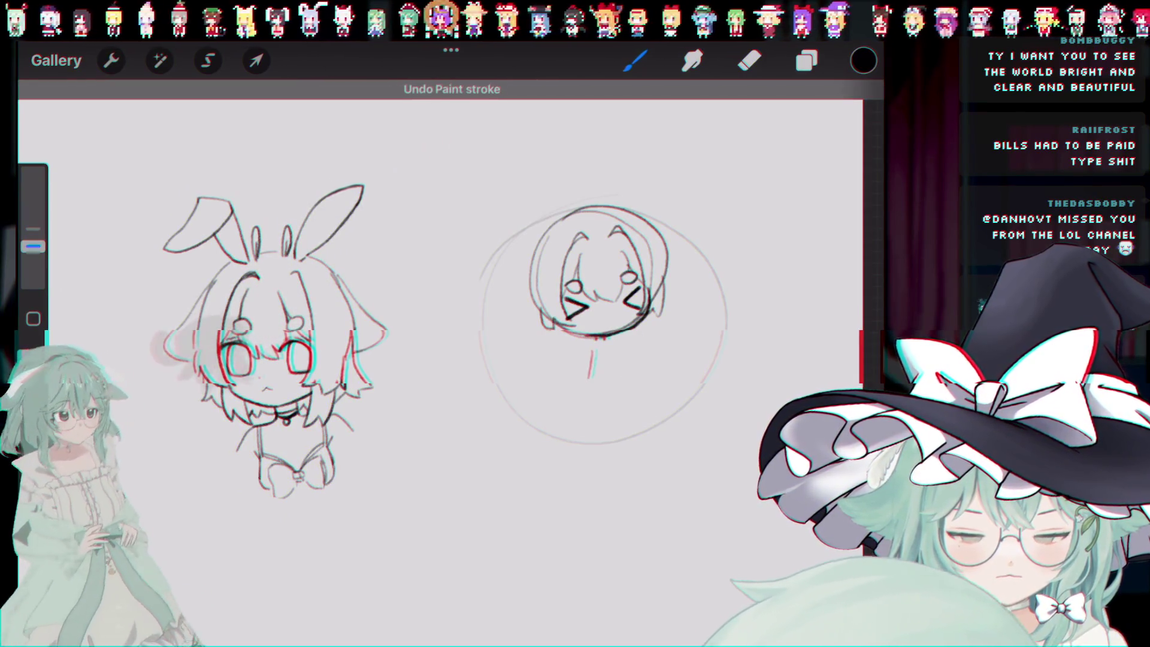
{"action": "key", "text": "ctrl+z"}
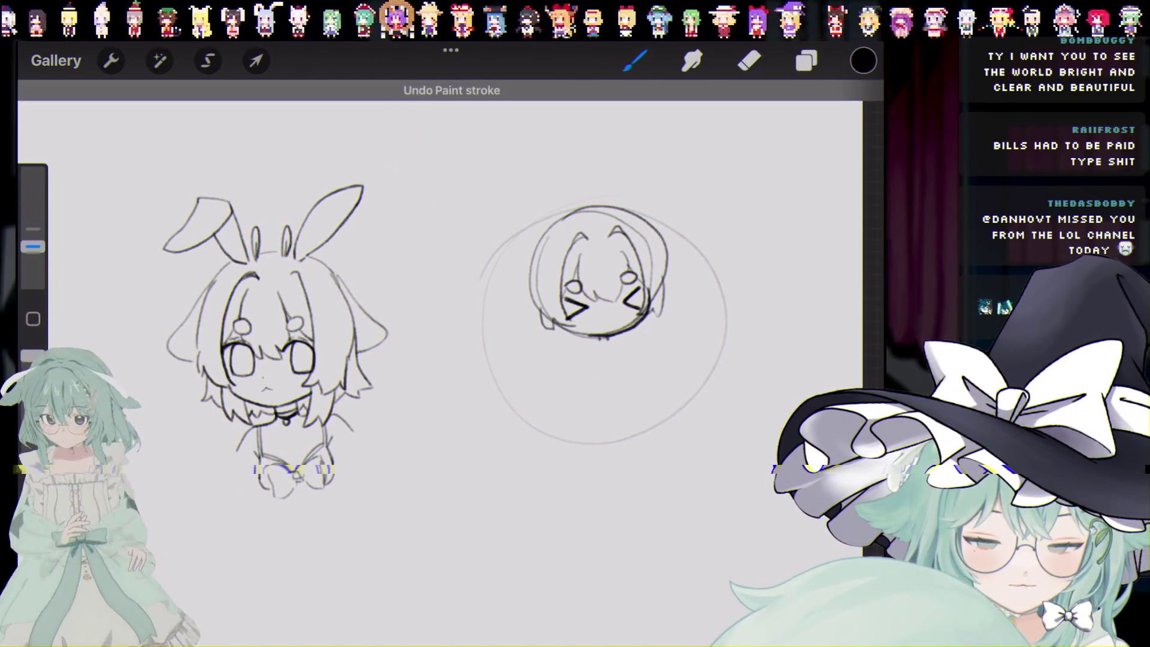
{"action": "mouse_move", "coordinate": [591, 345]}
{"action": "left_mouse_down"}
{"action": "mouse_move", "coordinate": [587, 382]}
{"action": "mouse_move", "coordinate": [601, 391]}
{"action": "left_mouse_up"}
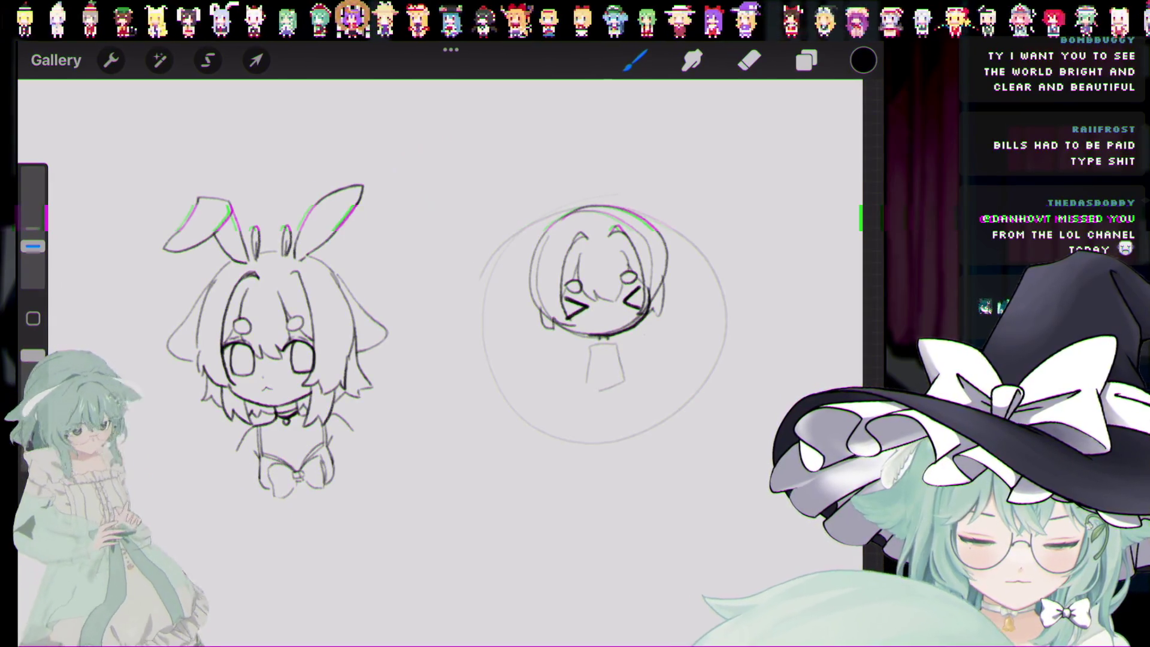
{"action": "key", "text": "ctrl+z"}
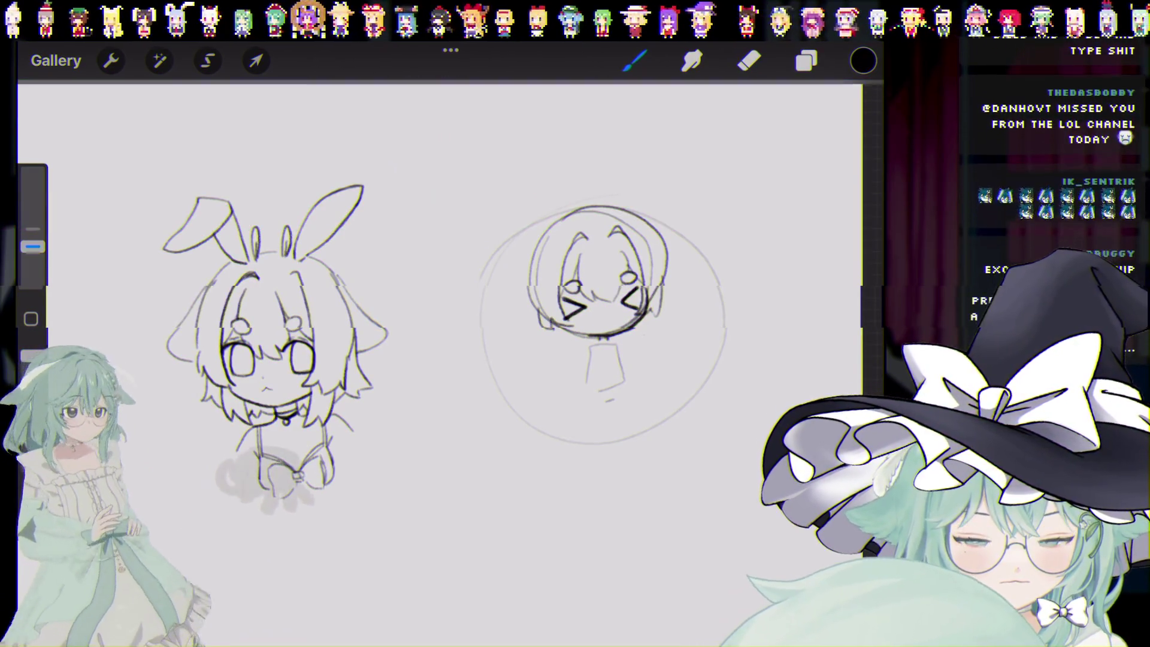
Step: Sketch the legs below the round chibi's torso, undoing unsatisfying leg strokes
{"action": "left_click_drag", "start_coordinate": [611, 400], "coordinate": [608, 431]}
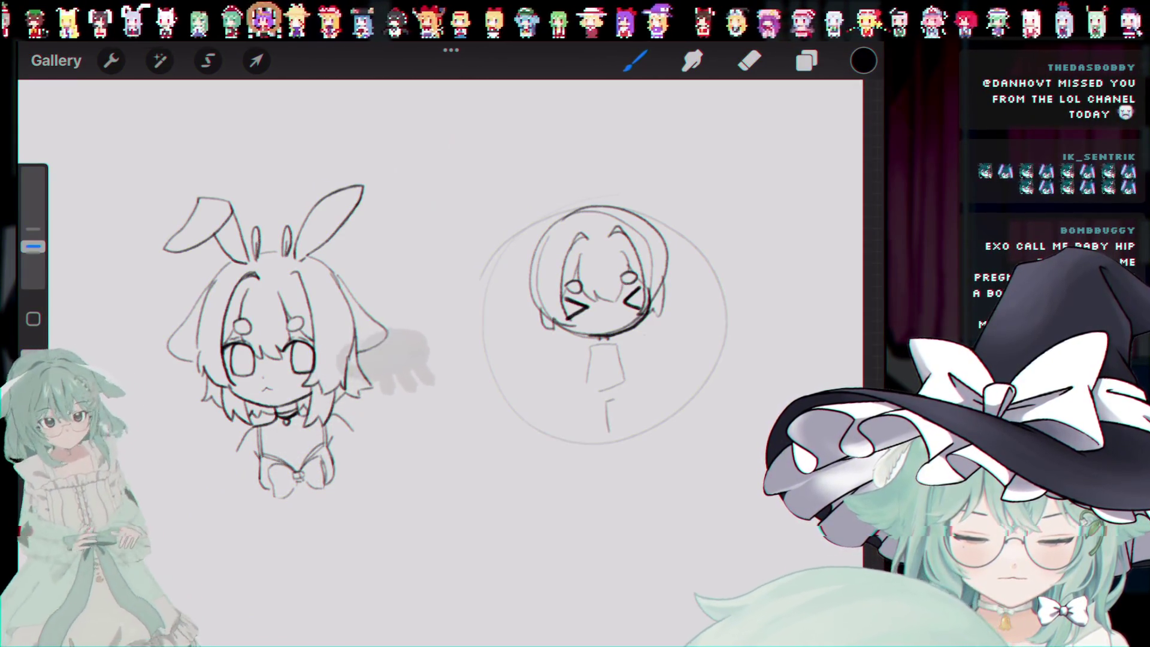
{"action": "key", "text": "ctrl+z"}
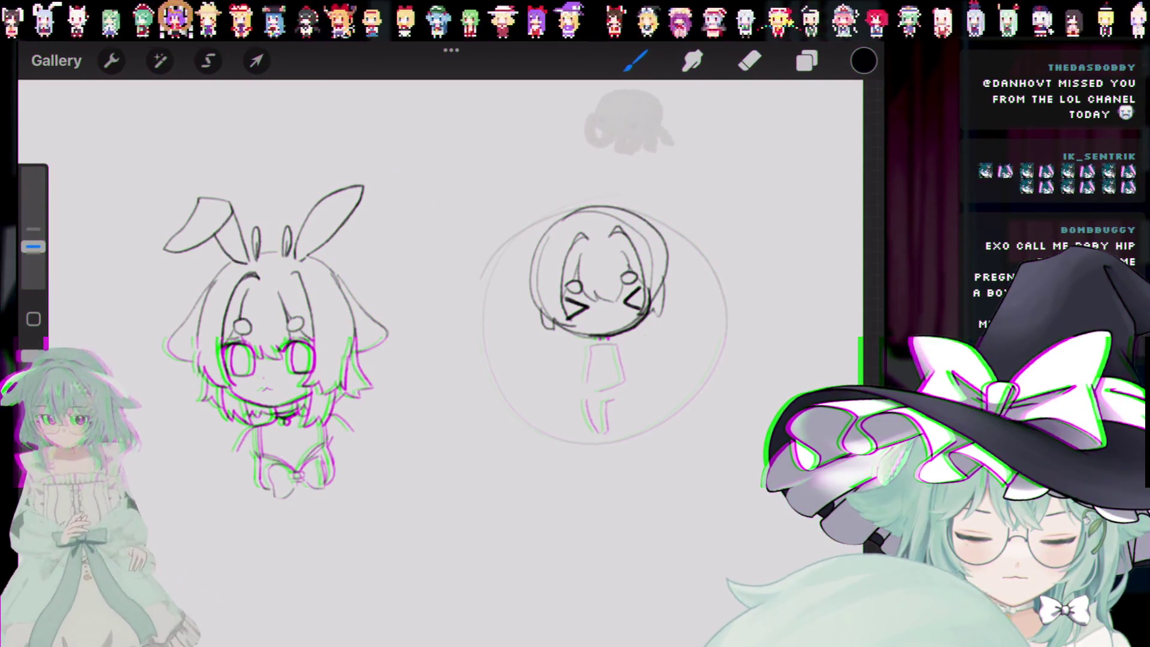
{"action": "key", "text": "ctrl+z"}
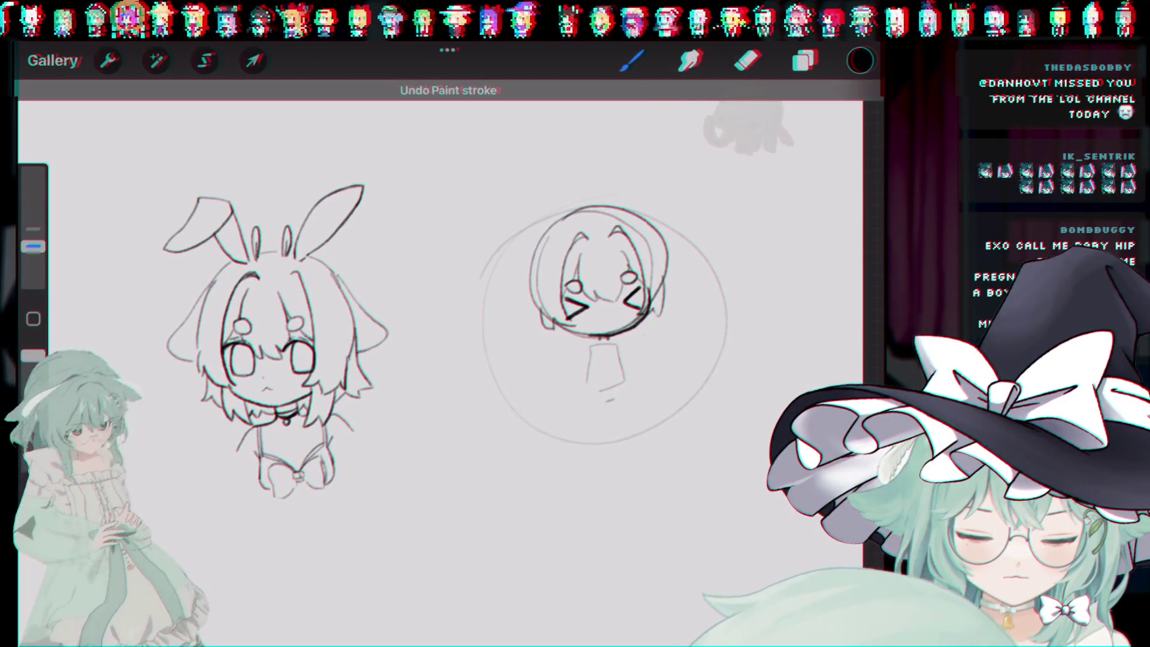
{"action": "key", "text": "ctrl+z"}
{"action": "left_click_drag", "start_coordinate": [590, 402], "coordinate": [602, 431]}
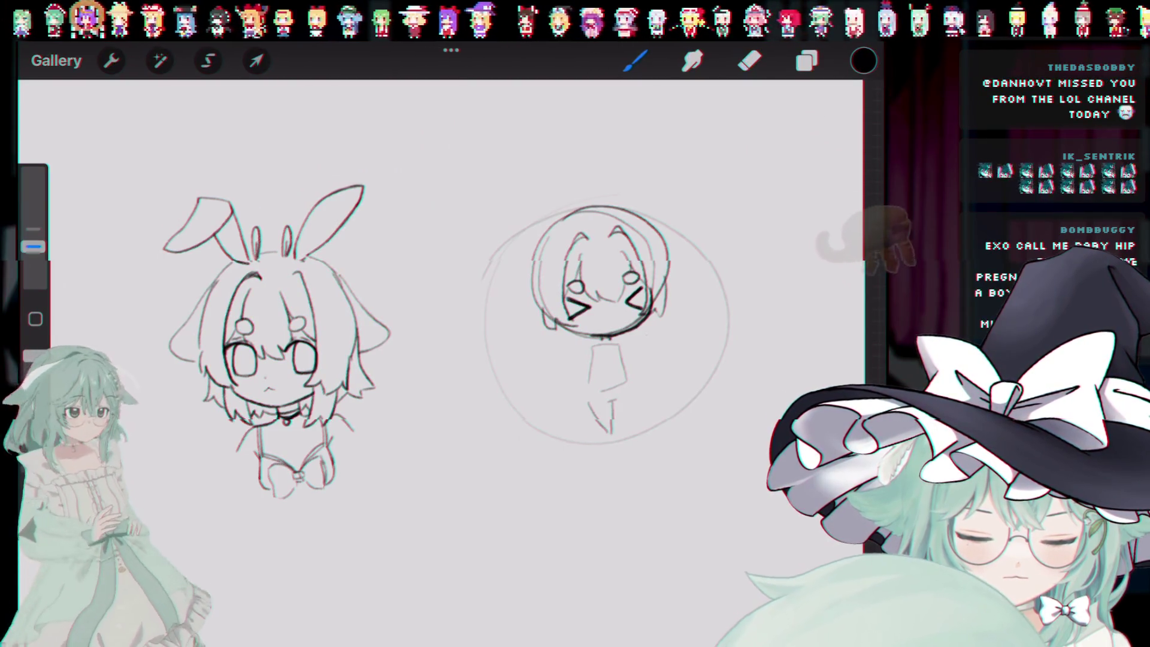
{"action": "key", "text": "ctrl+z"}
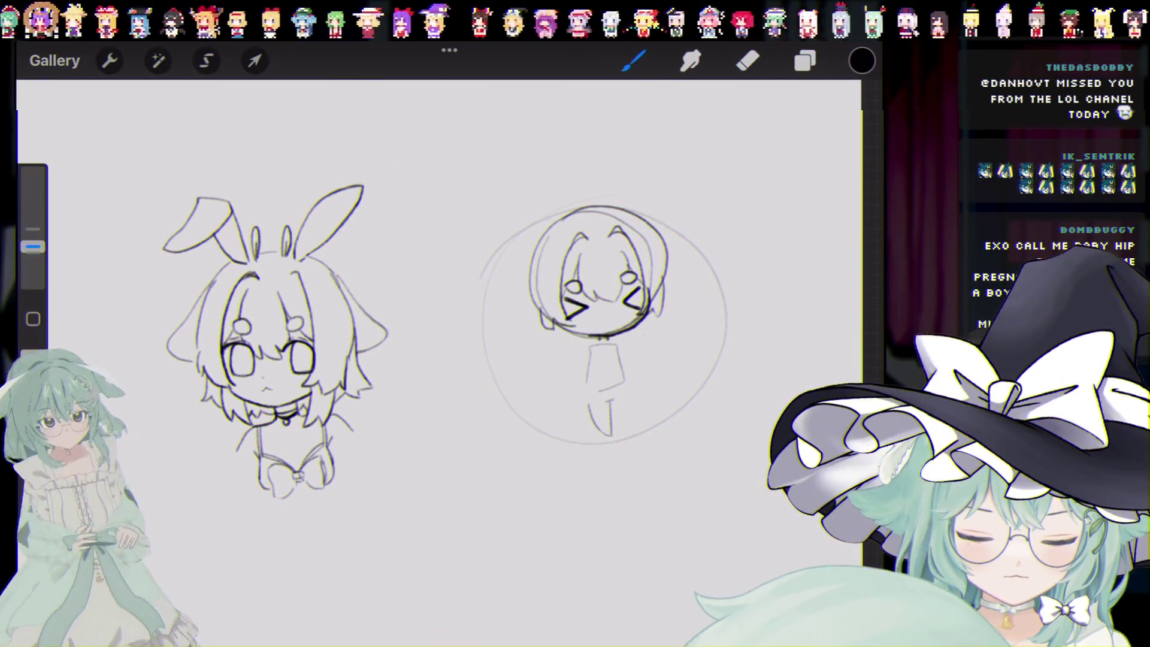
{"action": "key", "text": "ctrl+z"}
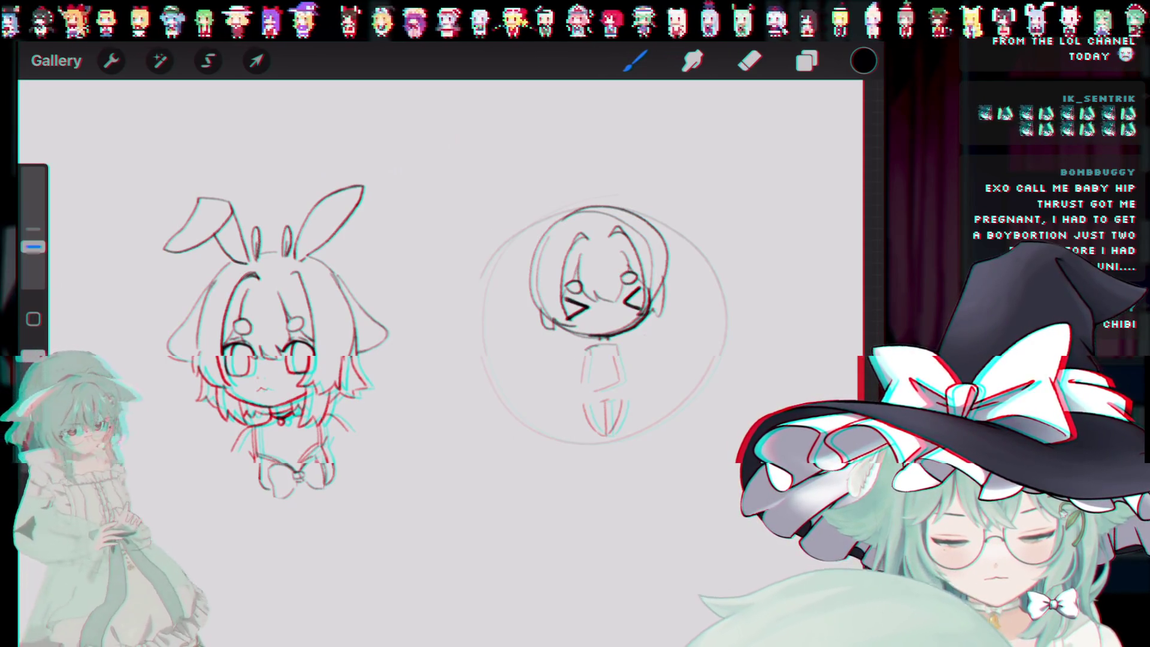
{"action": "key", "text": "ctrl+z"}
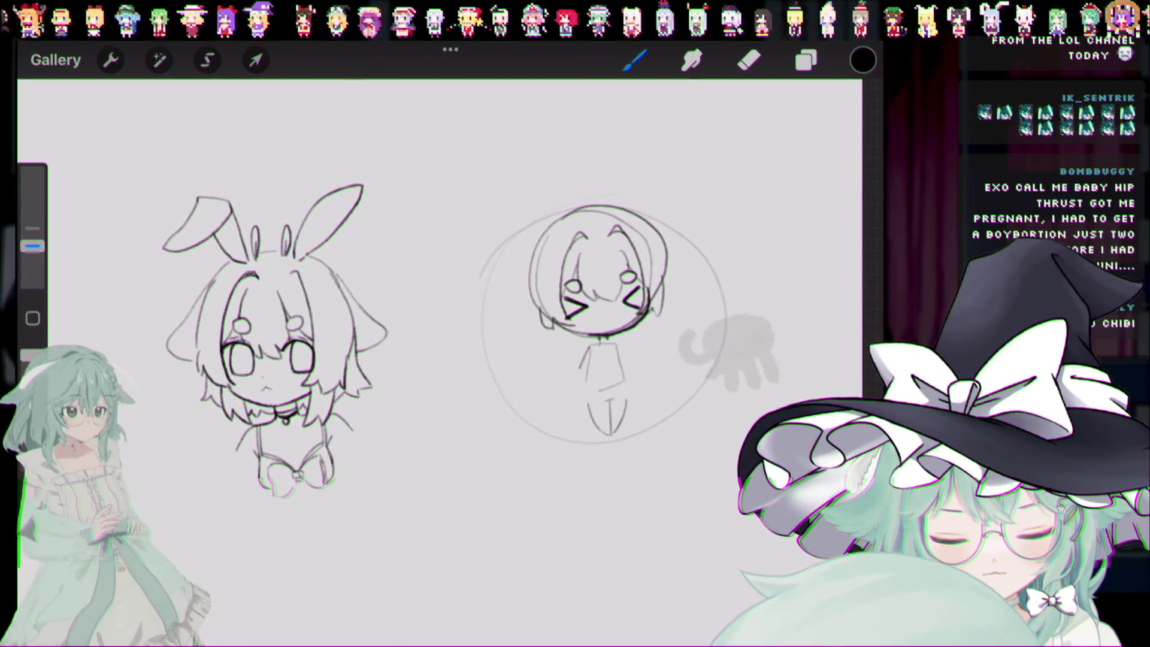
Step: Draw the chibi's left arm and the right arm across its torso
{"action": "left_click_drag", "start_coordinate": [581, 358], "coordinate": [578, 386]}
{"action": "left_click_drag", "start_coordinate": [621, 342], "coordinate": [638, 372]}
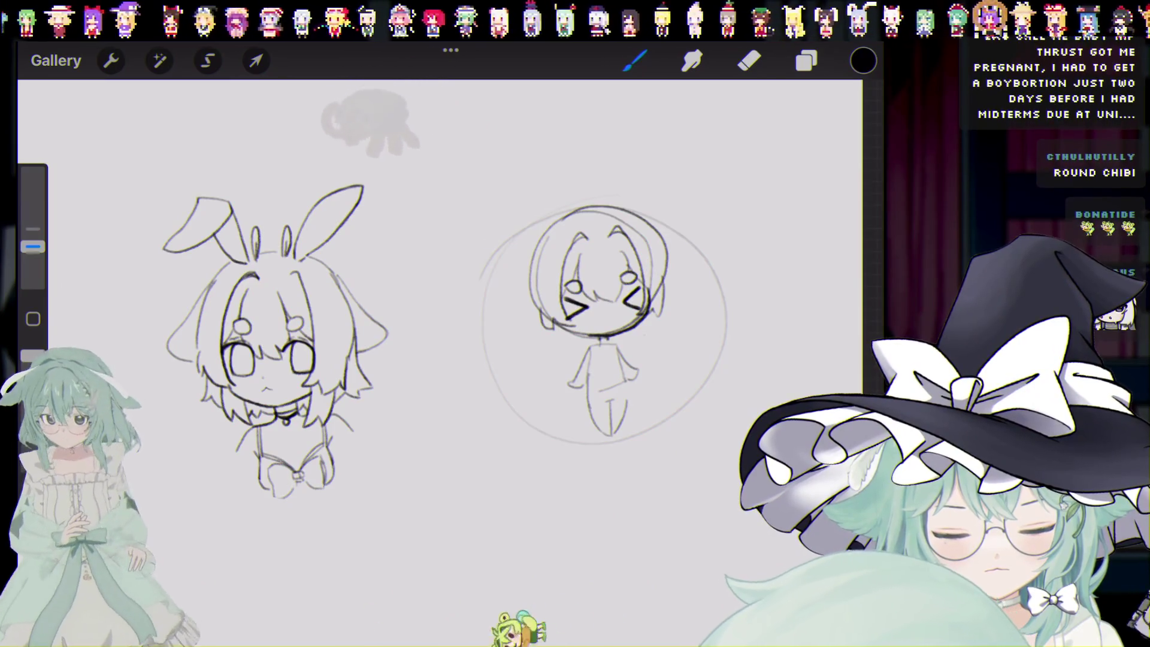
{"action": "key", "text": "e"}
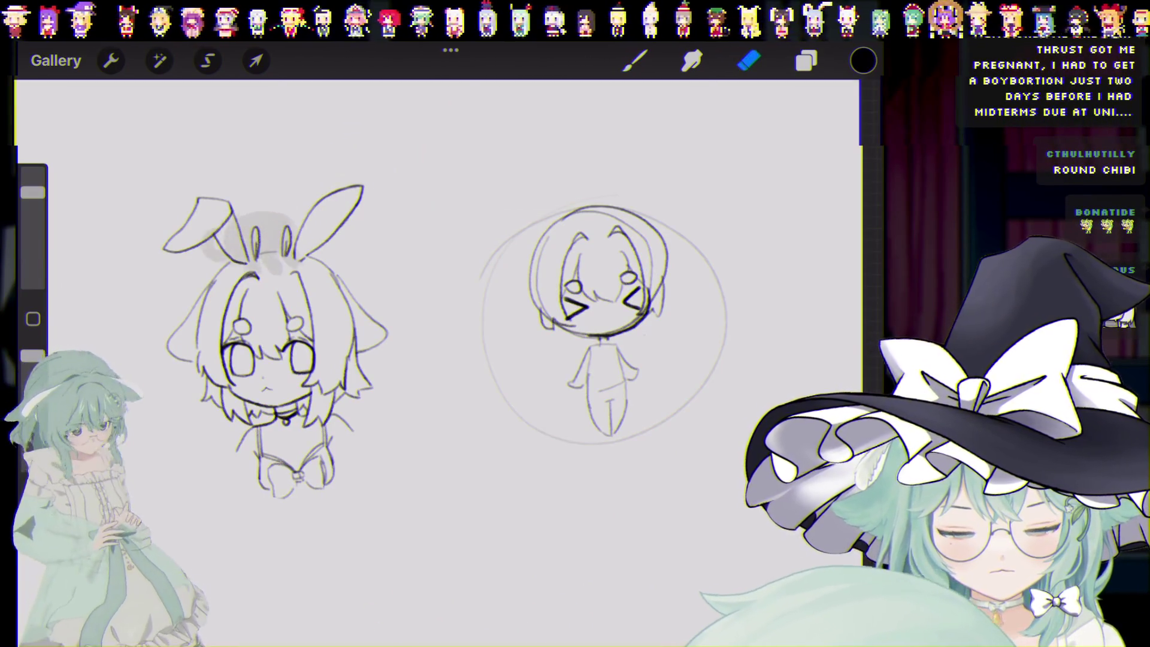
Step: Draw a small frilled skirt at the round chibi's waist, undoing three stray strokes
{"action": "key", "text": "b"}
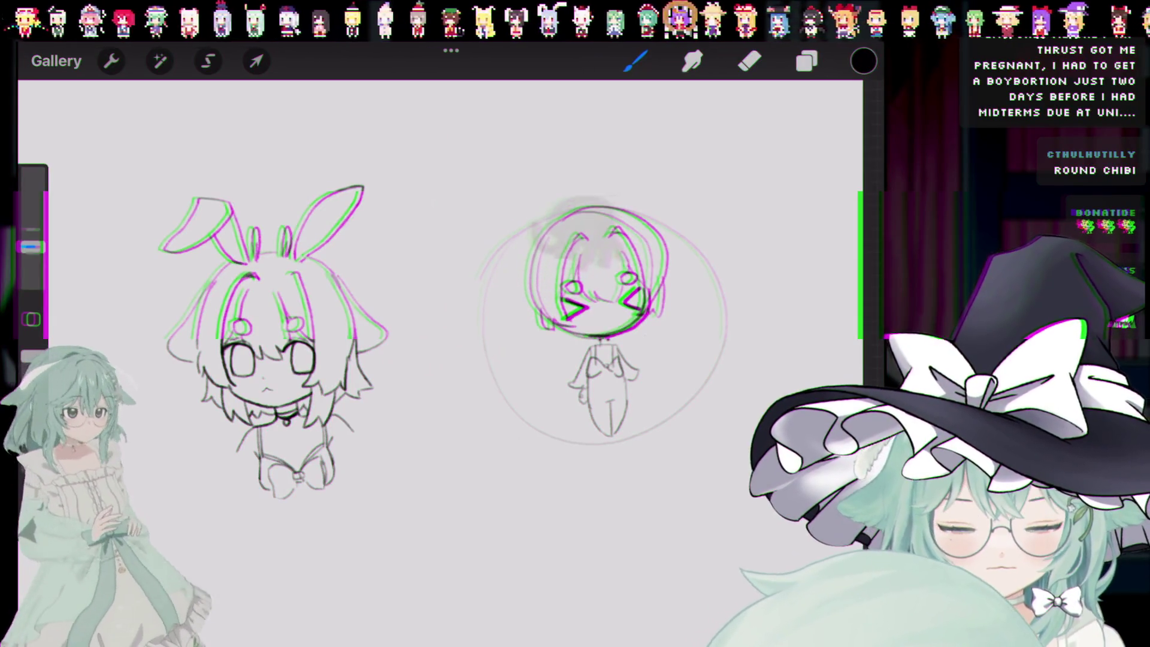
{"action": "key", "text": "ctrl+z"}
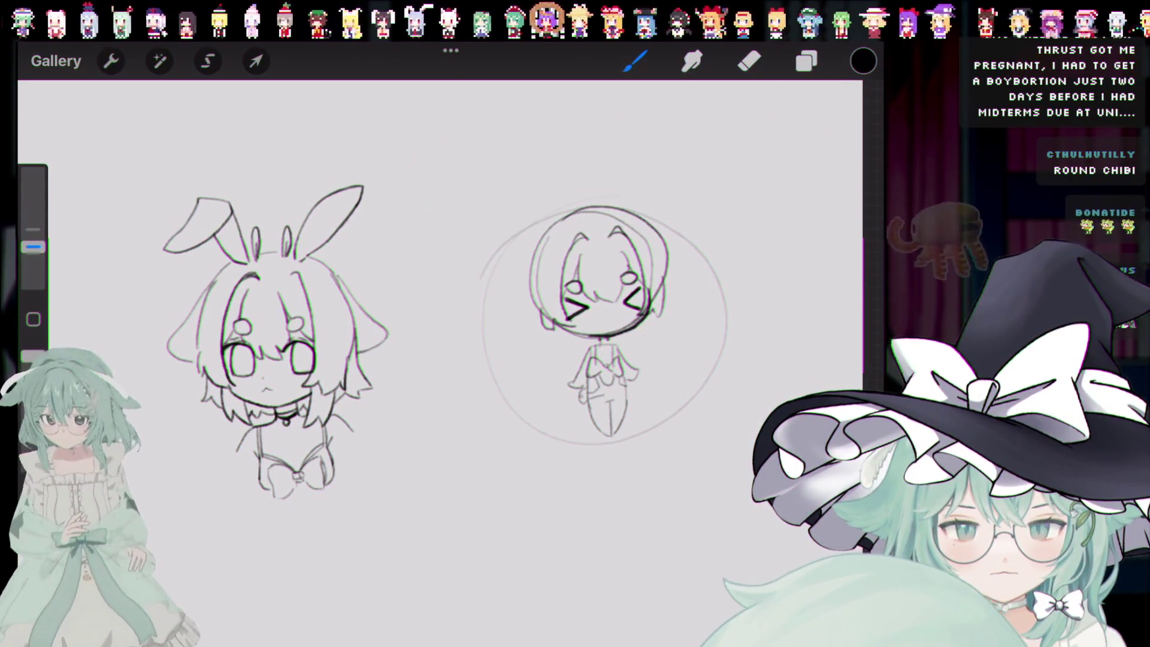
{"action": "key", "text": "ctrl+z"}
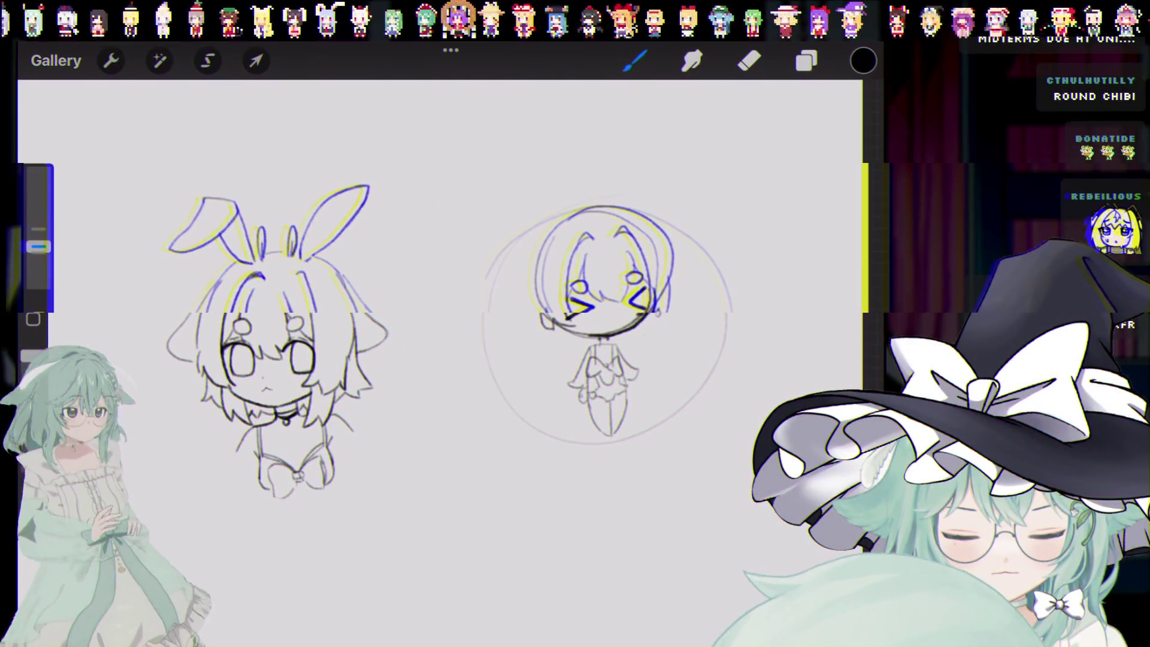
{"action": "key", "text": "ctrl+z"}
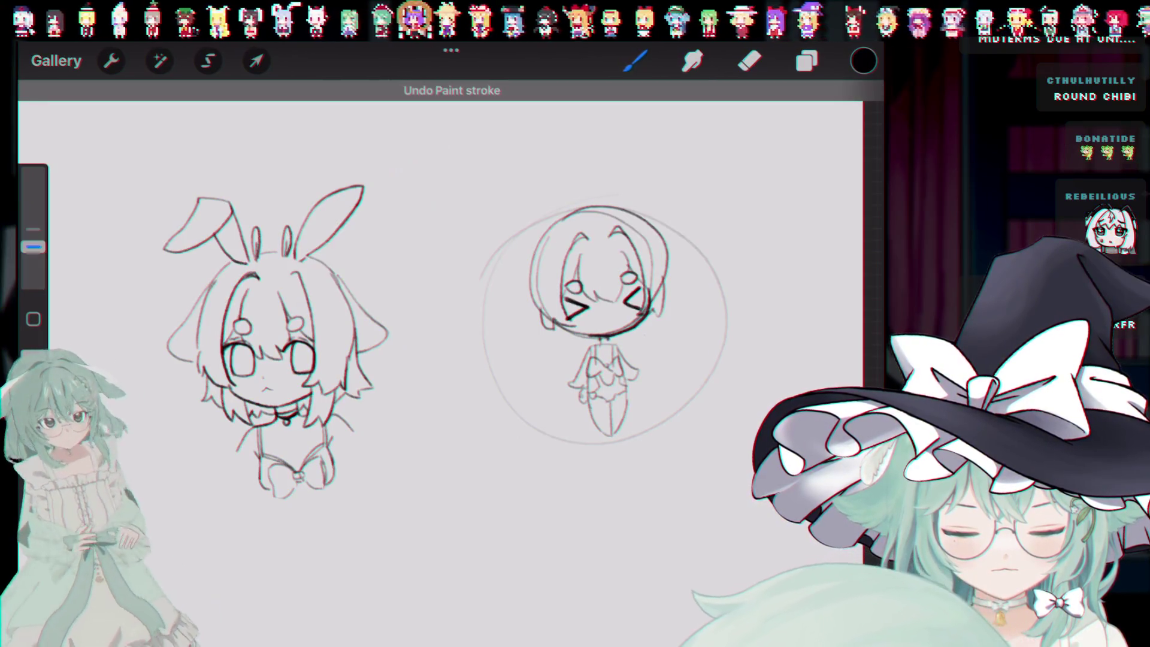
Step: Sketch drooping ear shapes beside the chibi's head, undoing stray strokes and restoring the ear's final stroke
{"action": "key", "text": "ctrl+z"}
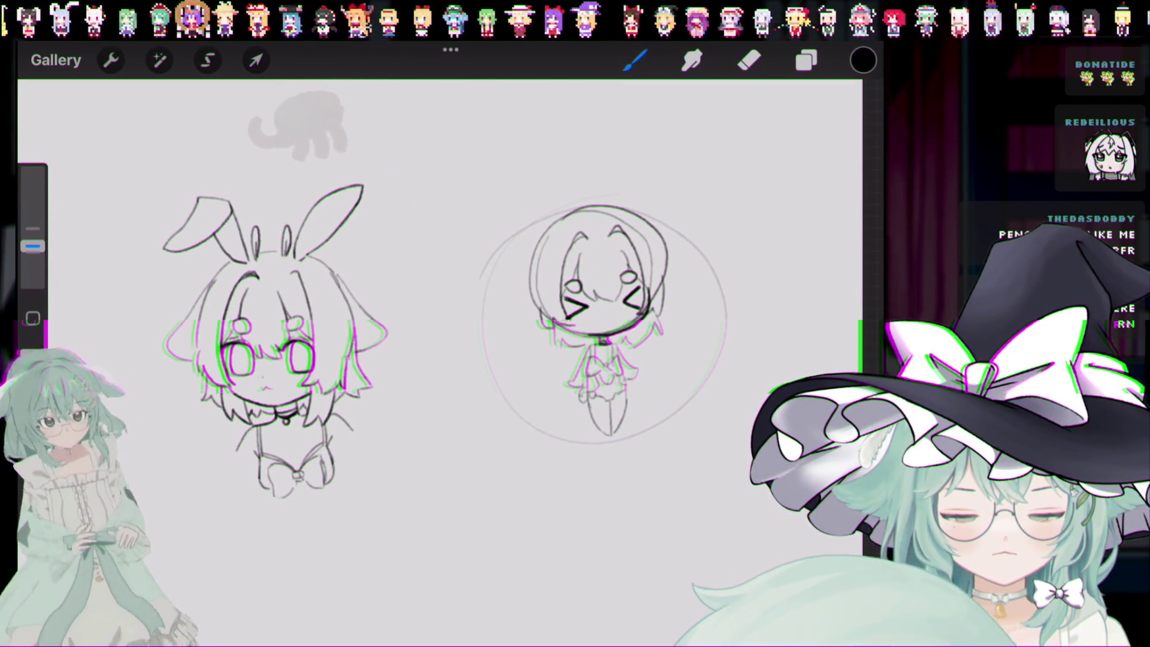
{"action": "key", "text": "ctrl+z"}
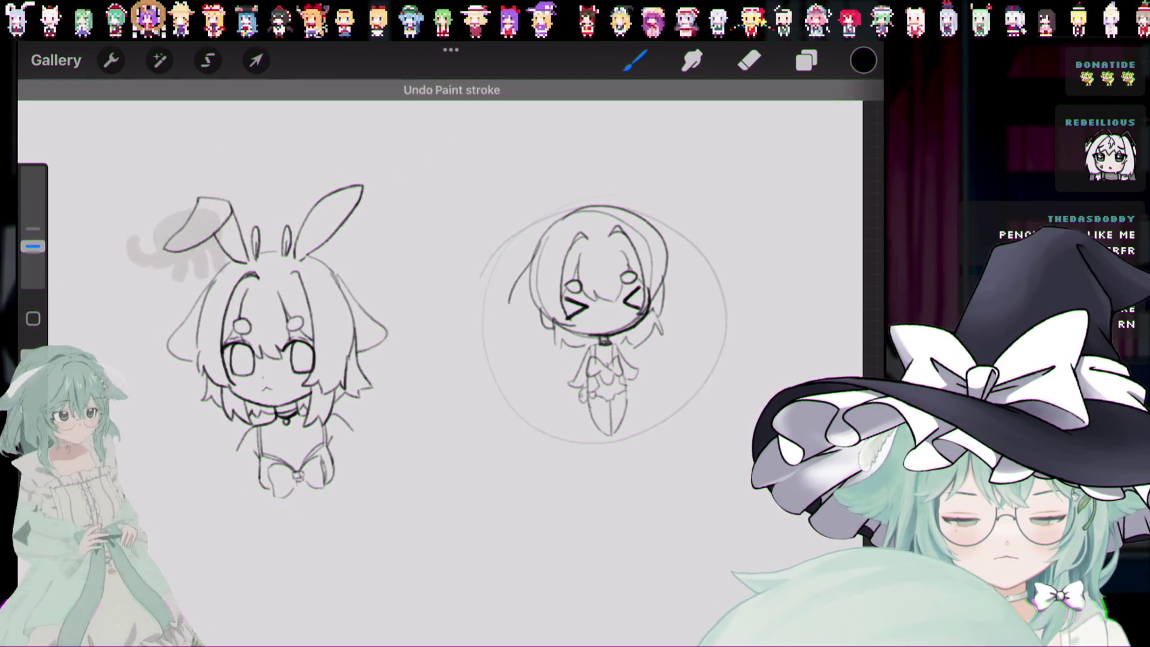
{"action": "key", "text": "ctrl+z"}
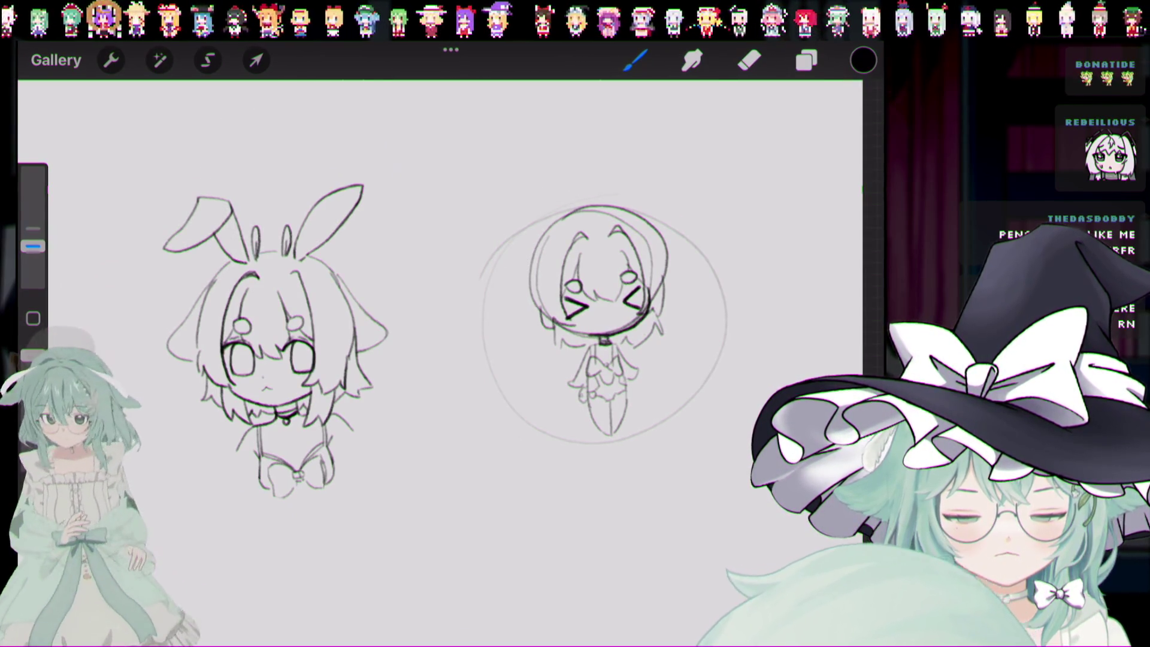
{"action": "key", "text": "ctrl+z"}
{"action": "key", "text": "ctrl+z"}
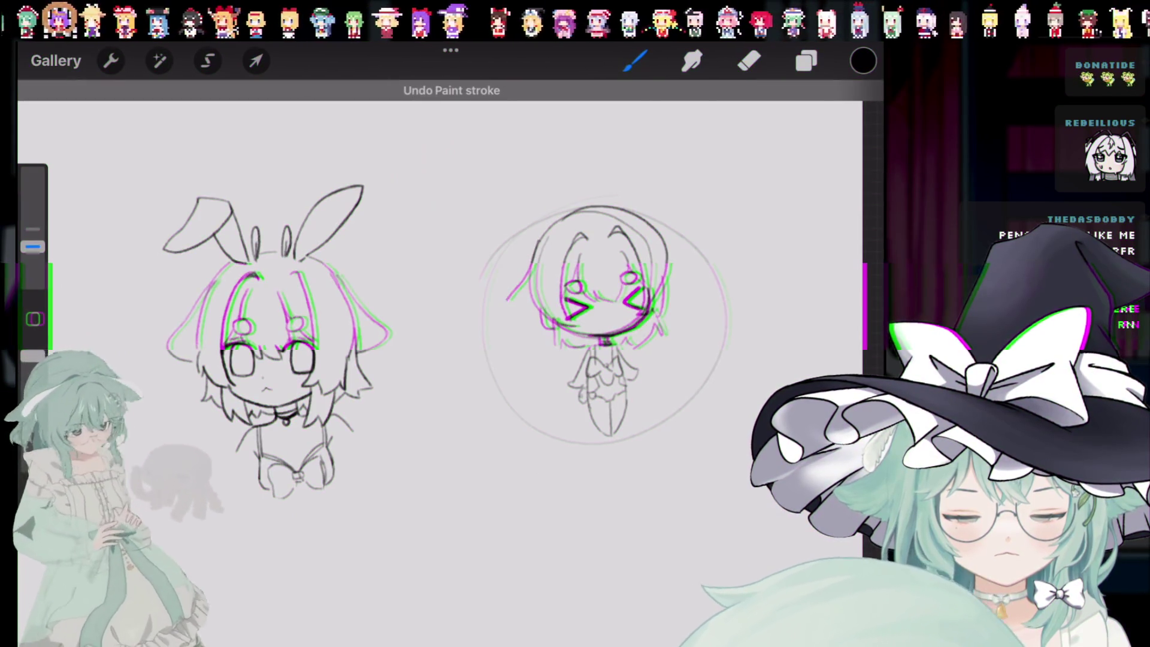
{"action": "key", "text": "ctrl+z"}
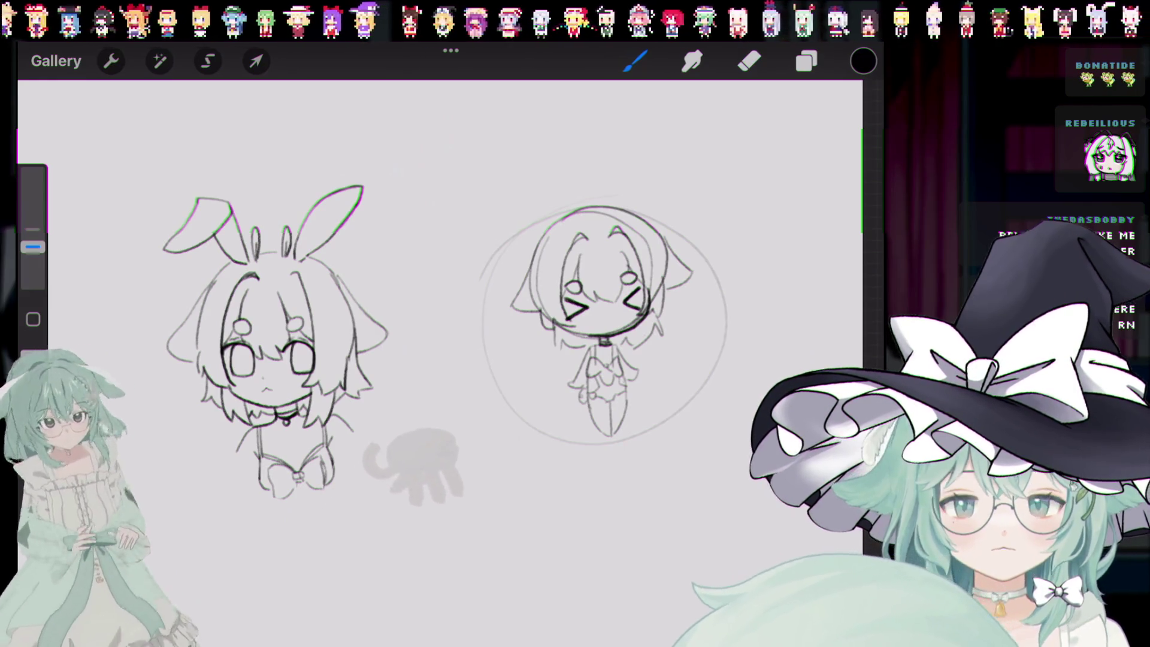
{"action": "key", "text": "ctrl+shift+z"}
{"action": "key", "text": "ctrl+shift+z"}
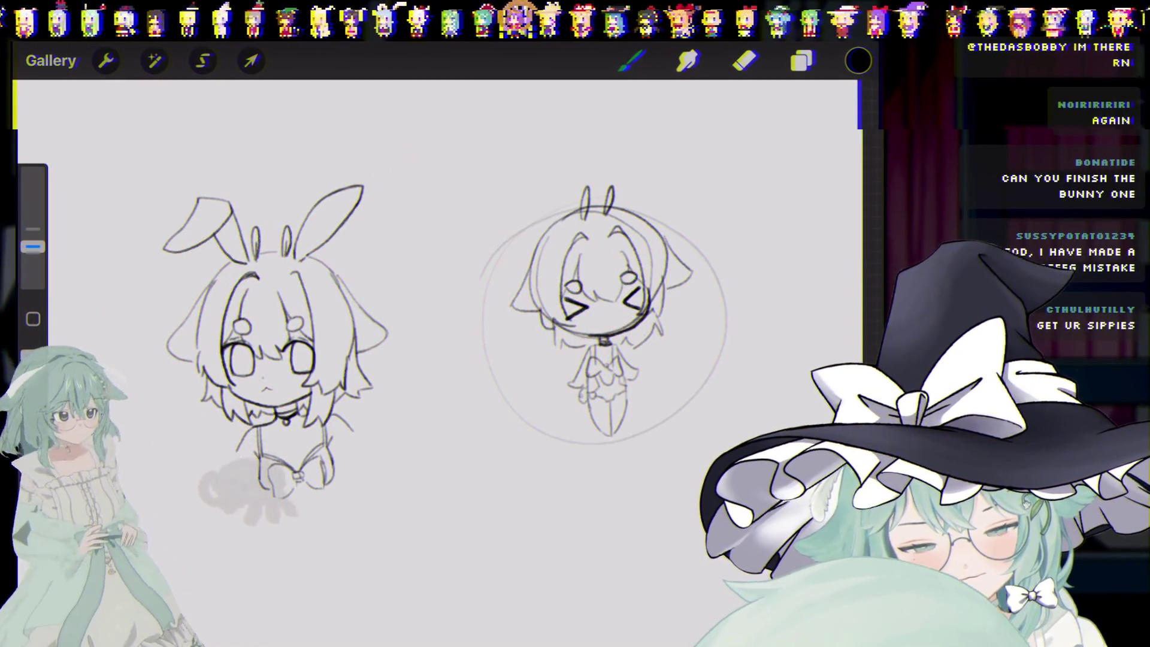
Step: Clear stray strokes and draw a long curved bunny ear above the round chibi
{"action": "key", "text": "ctrl+z"}
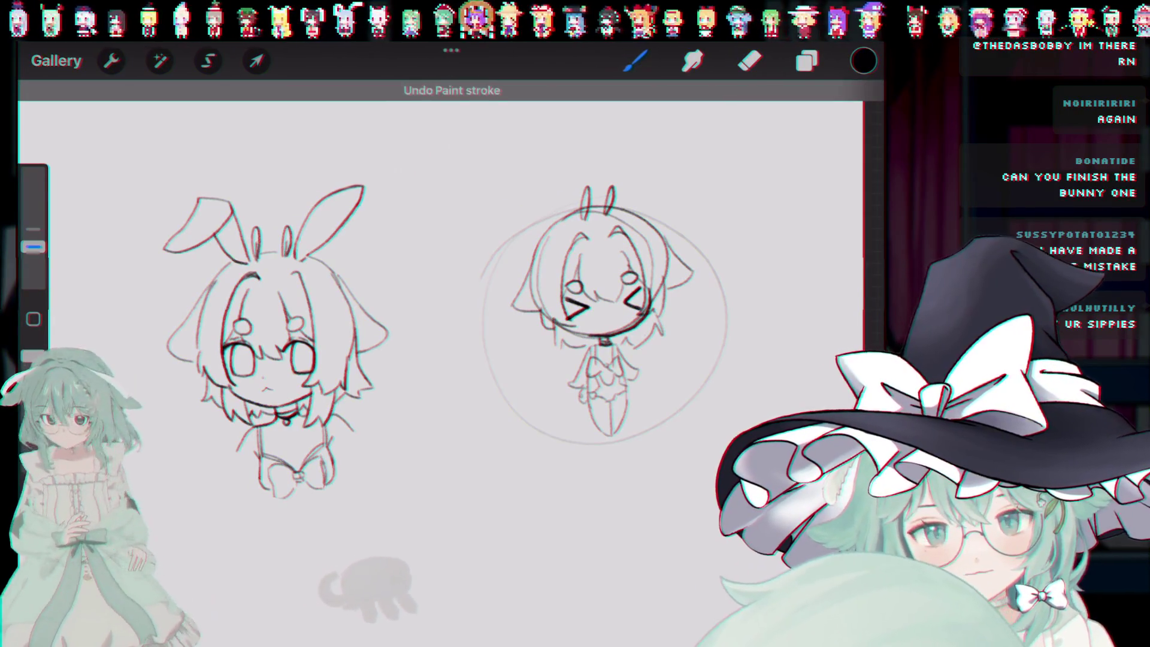
{"action": "key", "text": "ctrl+z"}
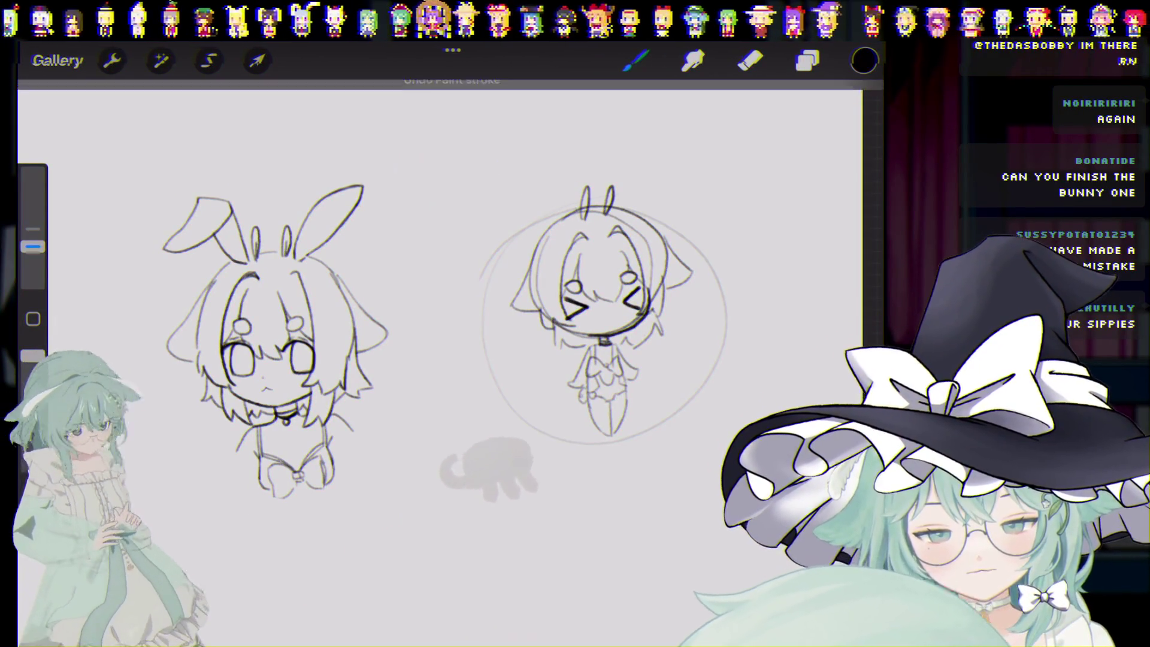
{"action": "key", "text": "ctrl+z"}
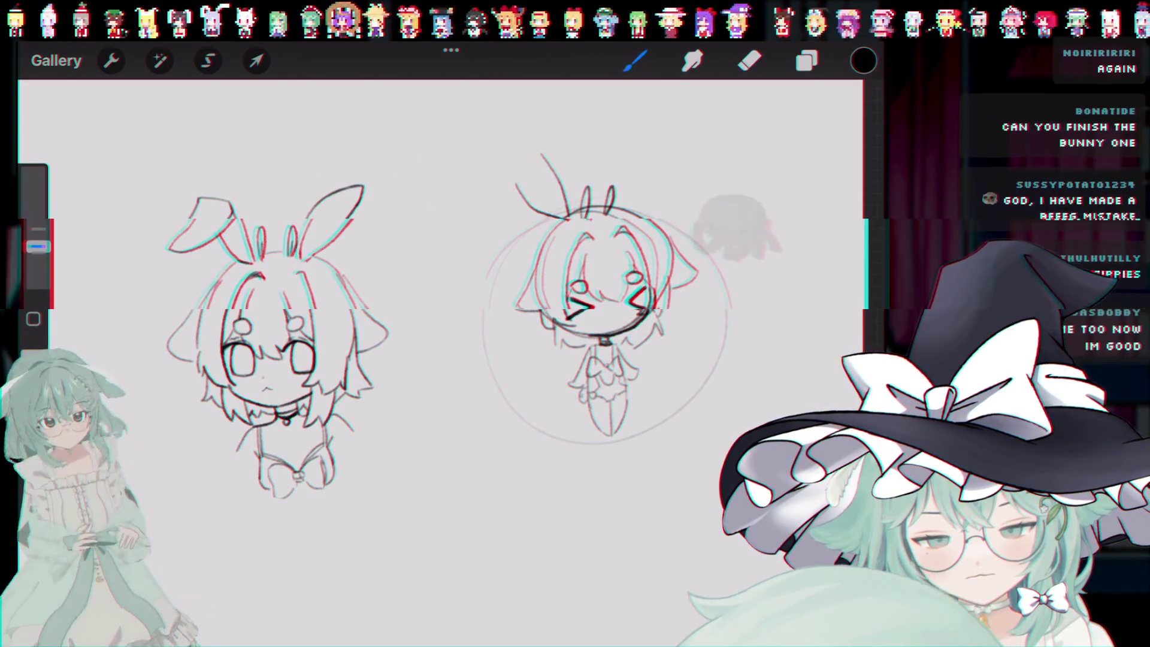
{"action": "left_click_drag", "start_coordinate": [620, 203], "coordinate": [640, 150]}
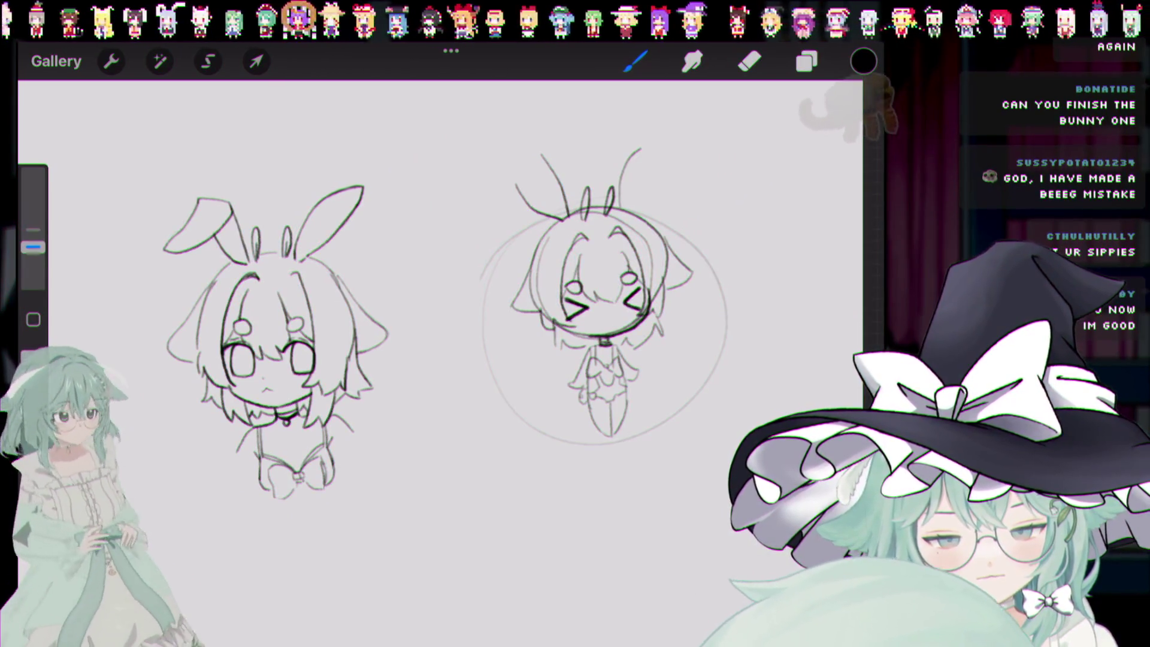
{"action": "key", "text": "ctrl+z"}
{"action": "left_click_drag", "start_coordinate": [620, 206], "coordinate": [677, 124]}
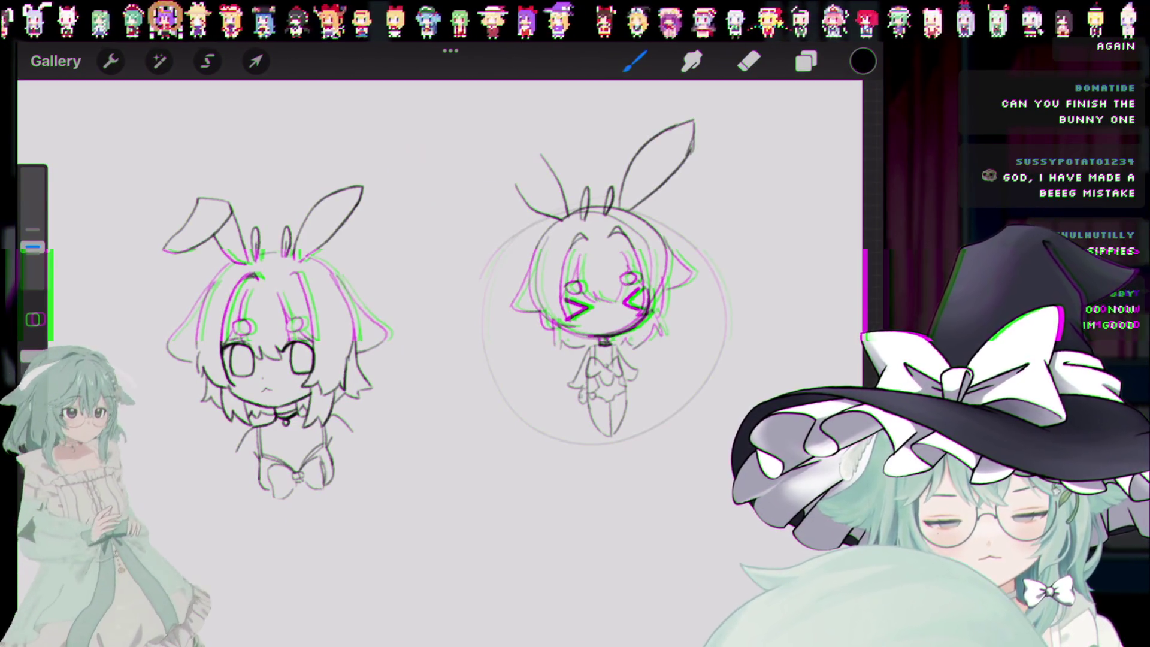
{"action": "key", "text": "ctrl+z"}
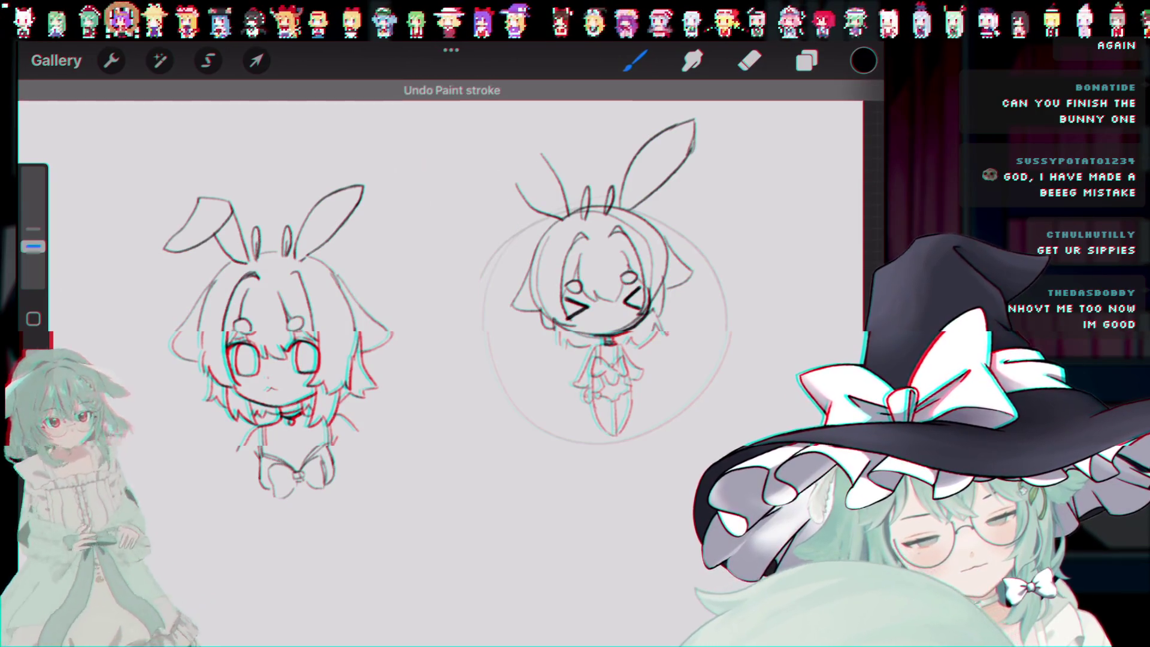
{"action": "key", "text": "ctrl+z"}
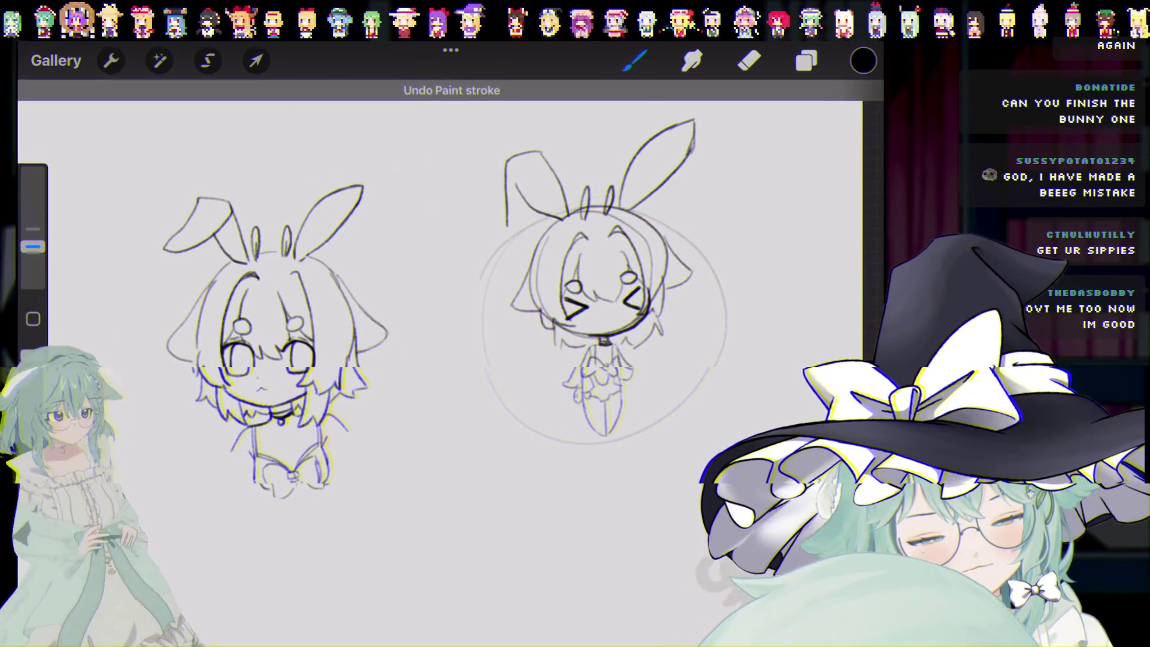
Step: Draw the chibi's left bunny ear and remove a stray line below the left girl's bow
{"action": "left_click_drag", "start_coordinate": [493, 159], "coordinate": [496, 225]}
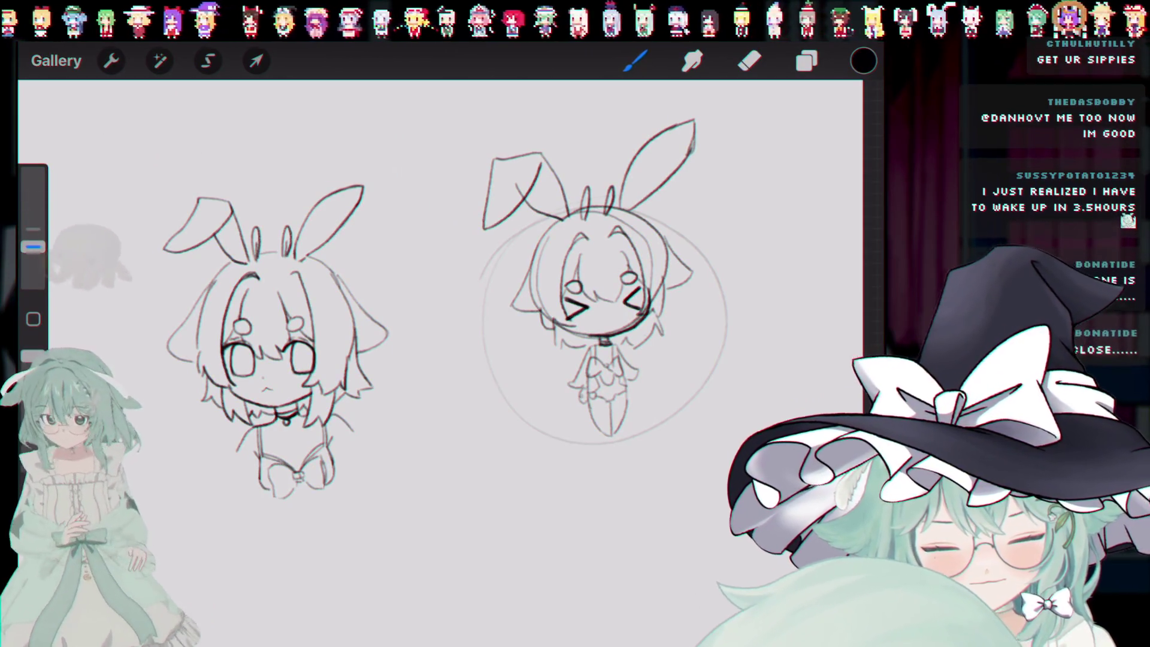
{"action": "left_click_drag", "start_coordinate": [268, 498], "coordinate": [266, 525]}
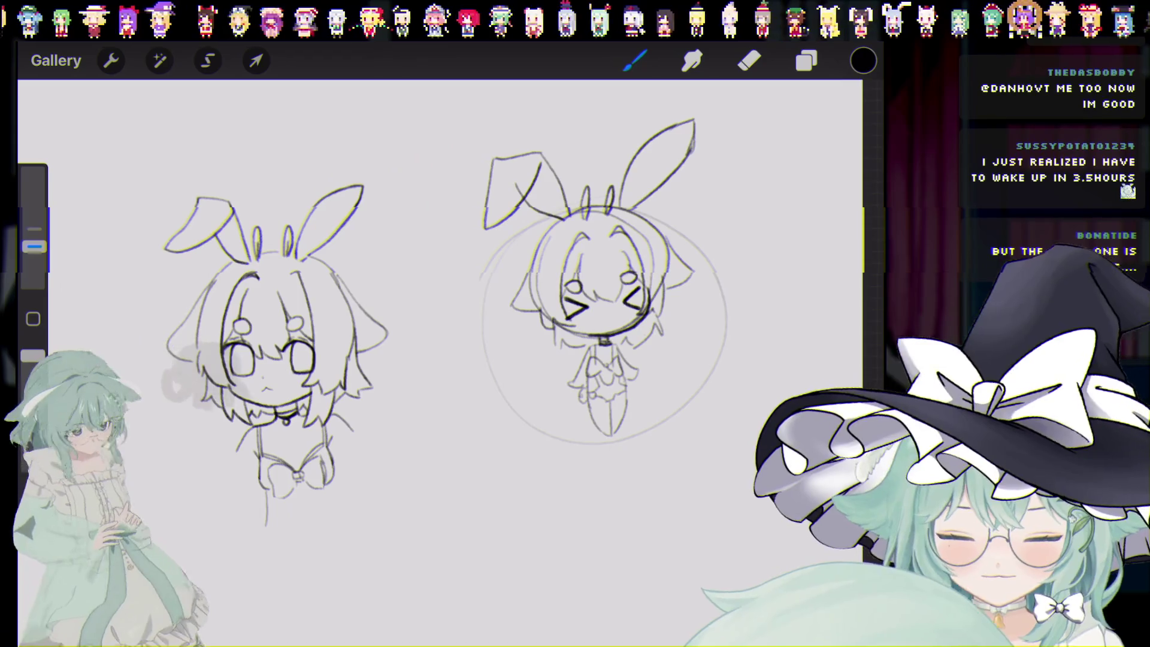
{"action": "key", "text": "ctrl+z"}
{"action": "key", "text": "ctrl+z"}
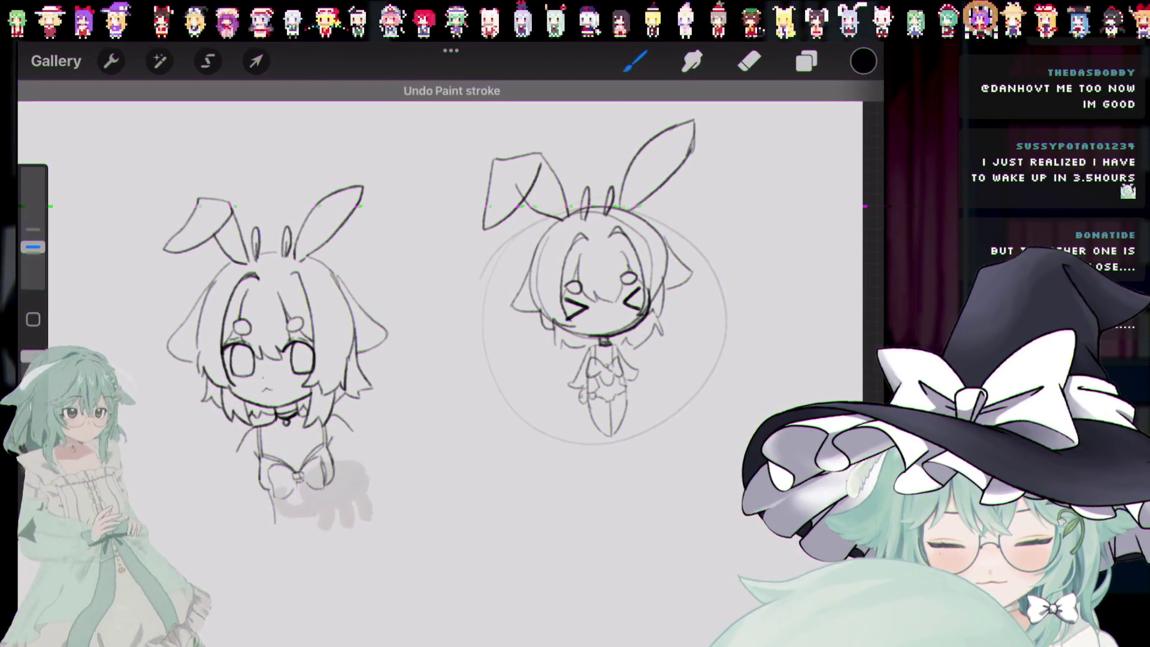
{"action": "key", "text": "ctrl+z"}
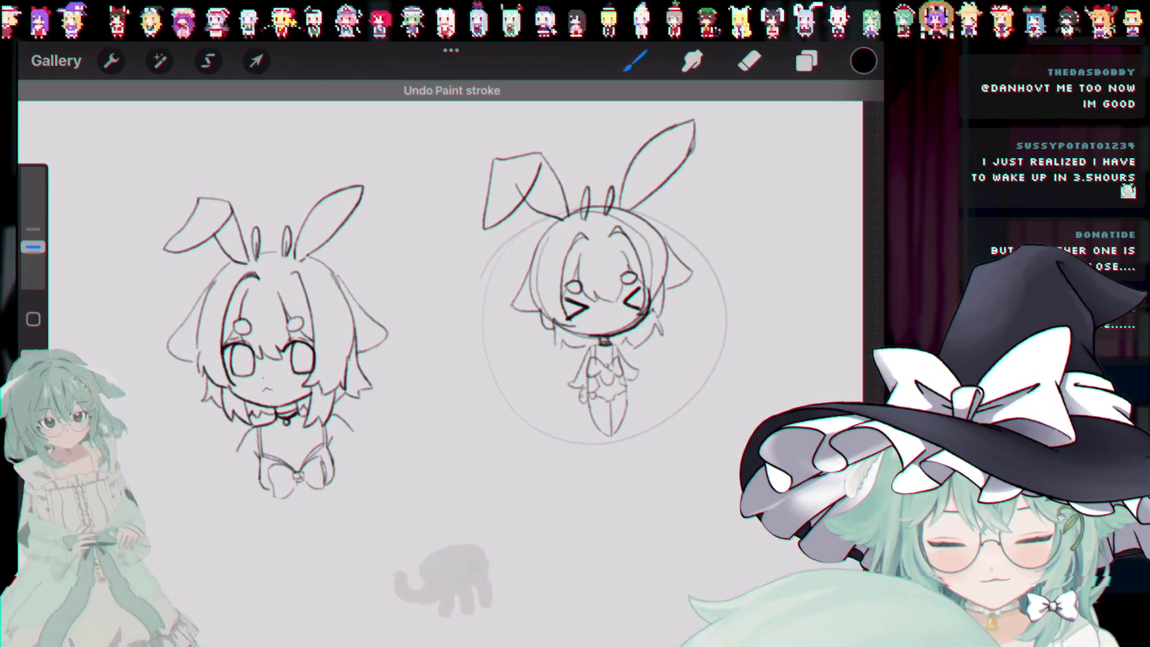
{"action": "scroll", "coordinate": [599, 329], "scroll_direction": "up", "scroll_amount": 5}
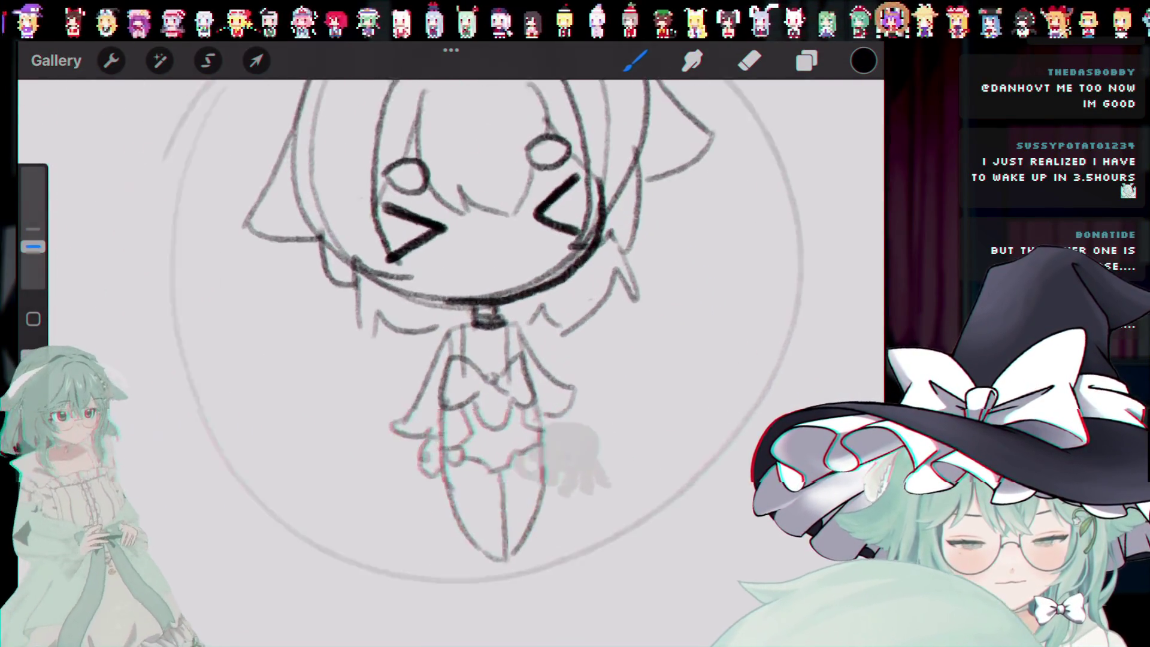
Step: Undo the last stray pencil stroke on the sketches and switch to the Eraser
{"action": "scroll", "coordinate": [479, 300], "scroll_direction": "down", "scroll_amount": 5}
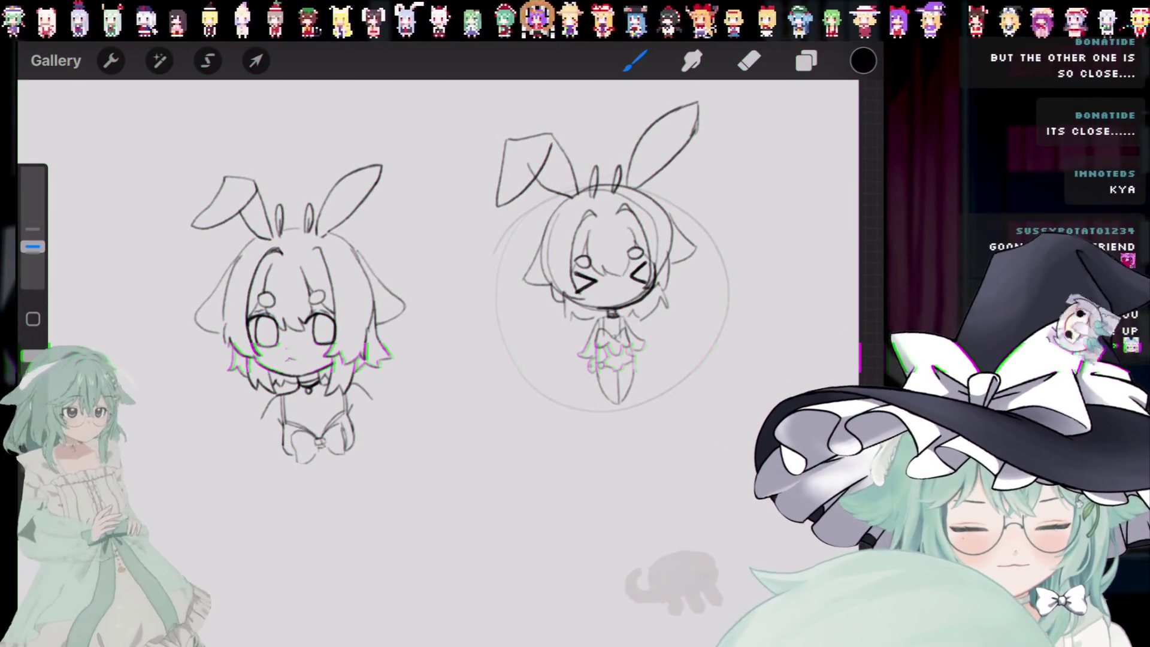
{"action": "scroll", "coordinate": [419, 329], "scroll_direction": "up", "scroll_amount": 2}
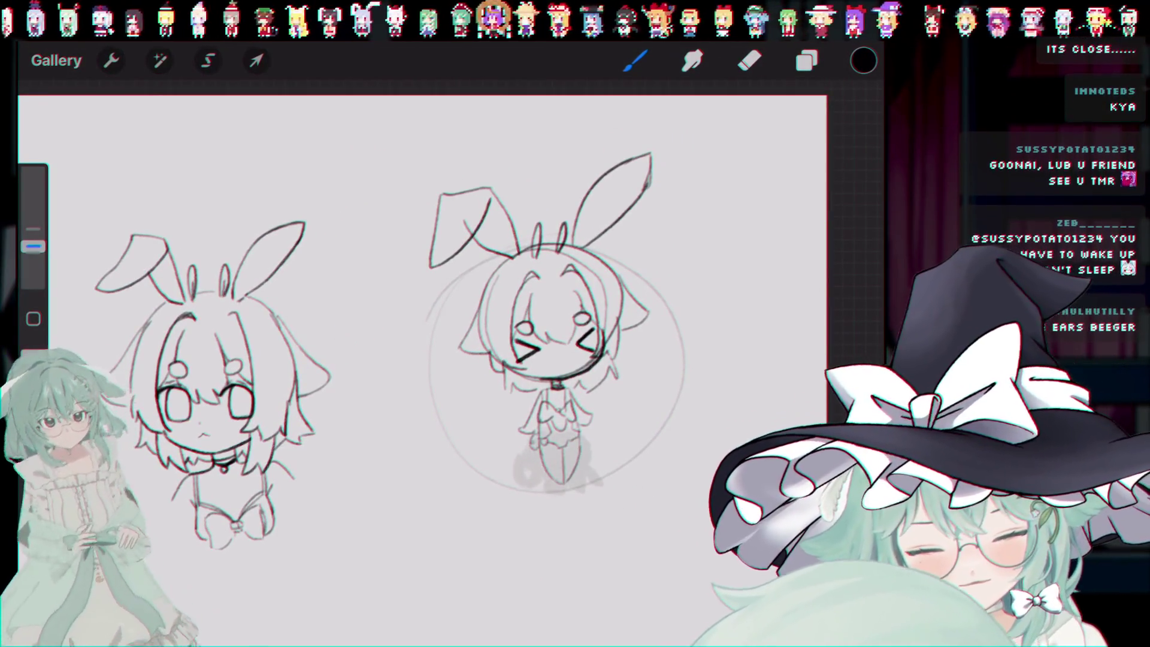
{"action": "key", "text": "ctrl+z"}
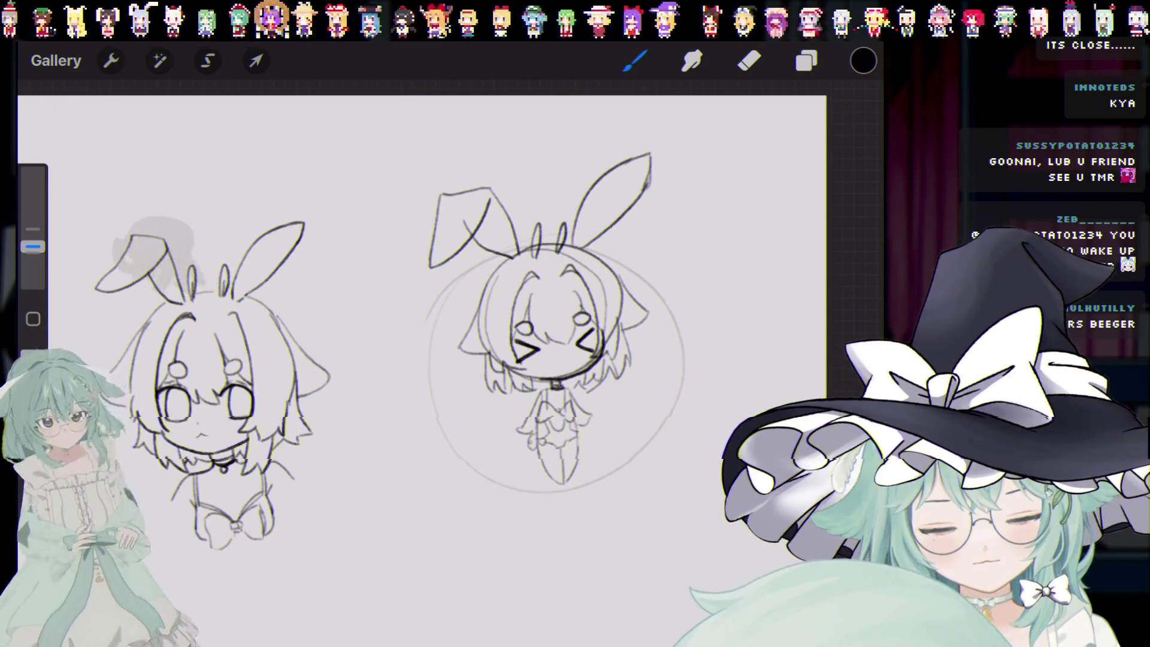
{"action": "scroll", "coordinate": [419, 329], "scroll_direction": "up", "scroll_amount": 3}
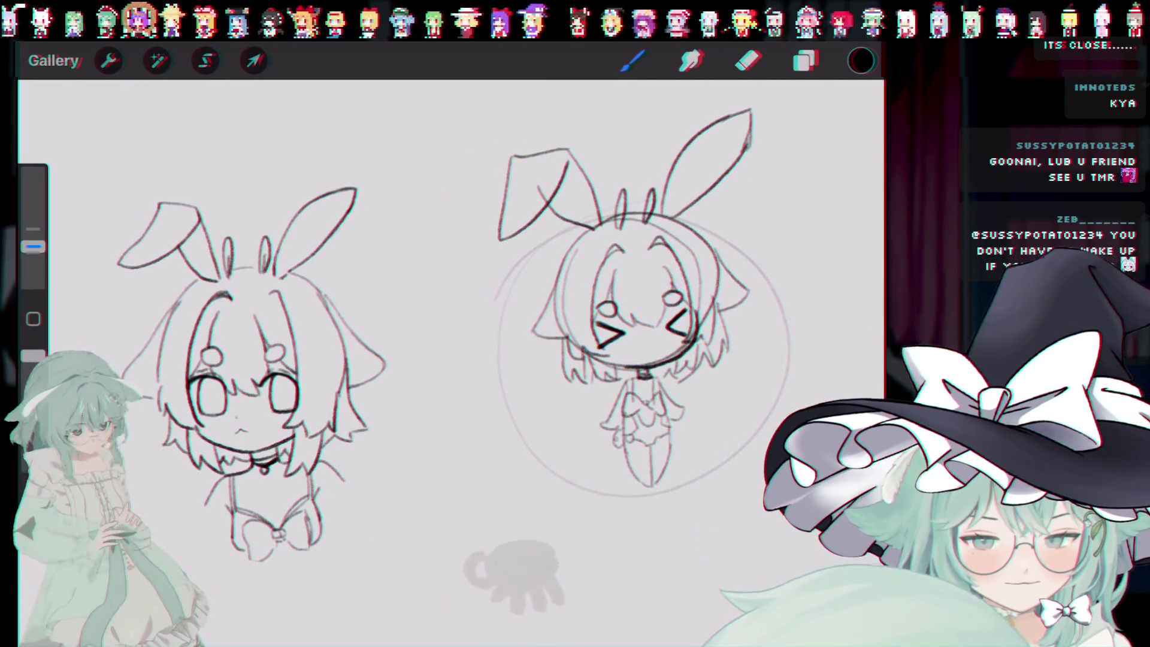
{"action": "key", "text": "e"}
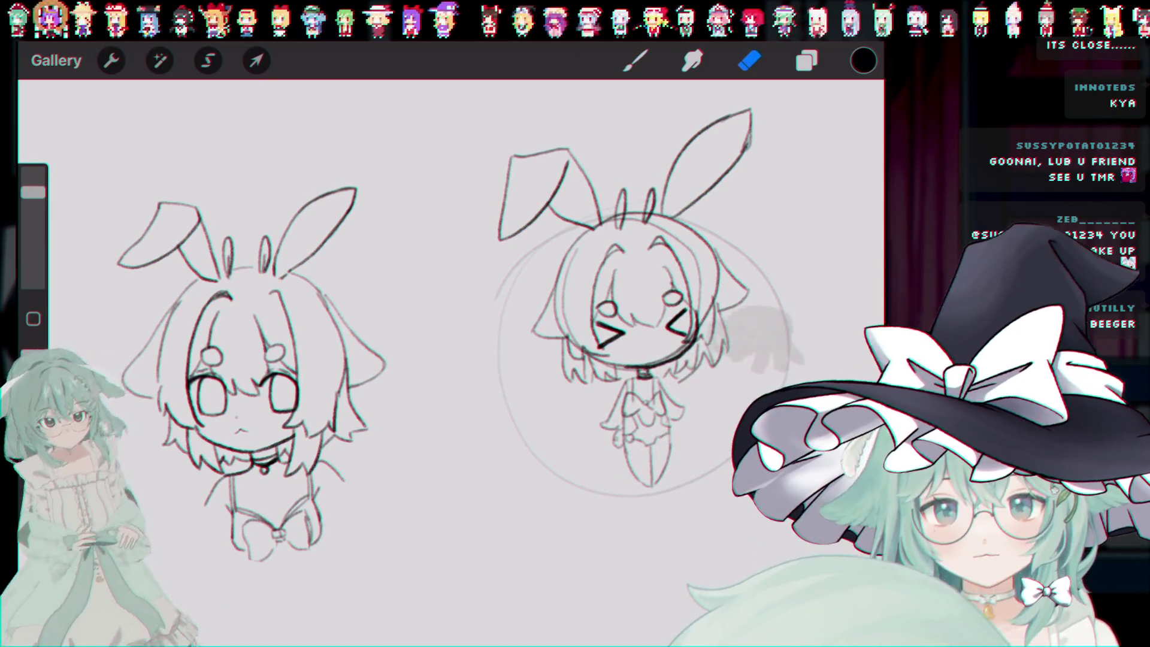
Step: Add a small dark brooch to the chibi's chest with the pencil, discarding two unwanted strokes
{"action": "key", "text": "b"}
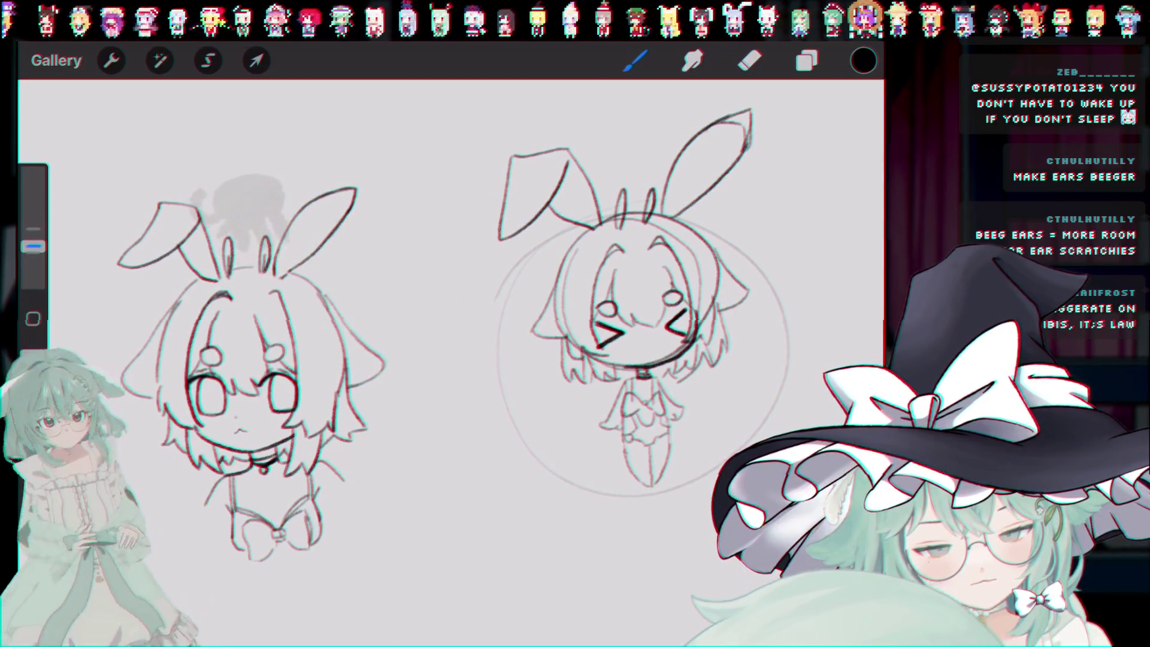
{"action": "key", "text": "ctrl+z"}
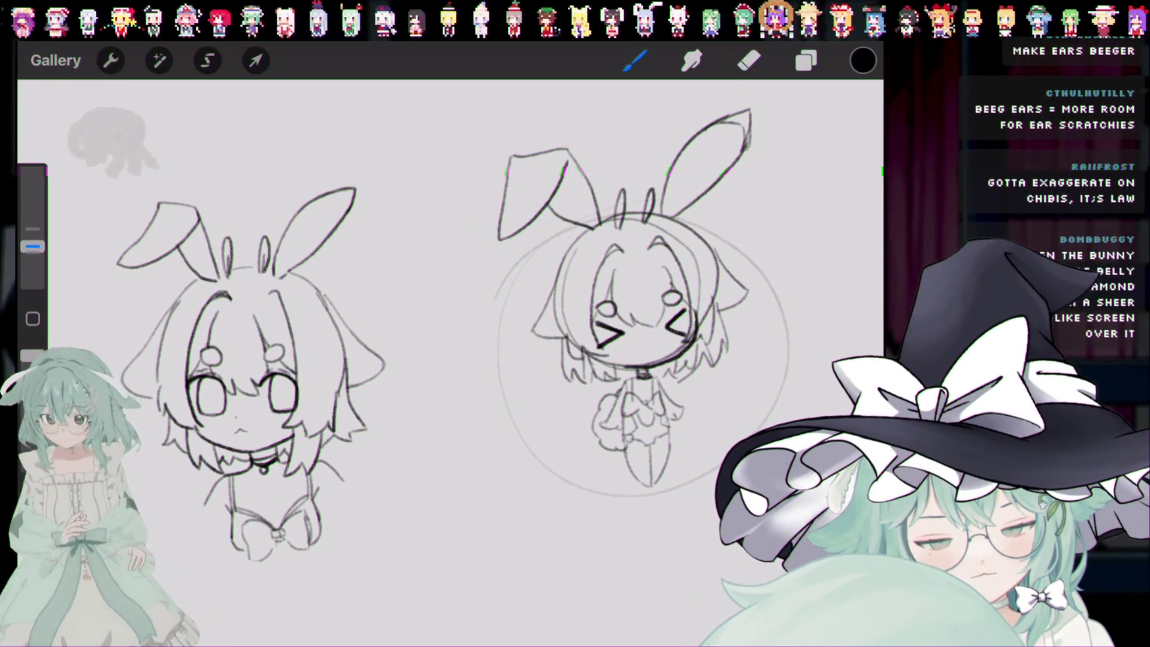
{"action": "key", "text": "ctrl+z"}
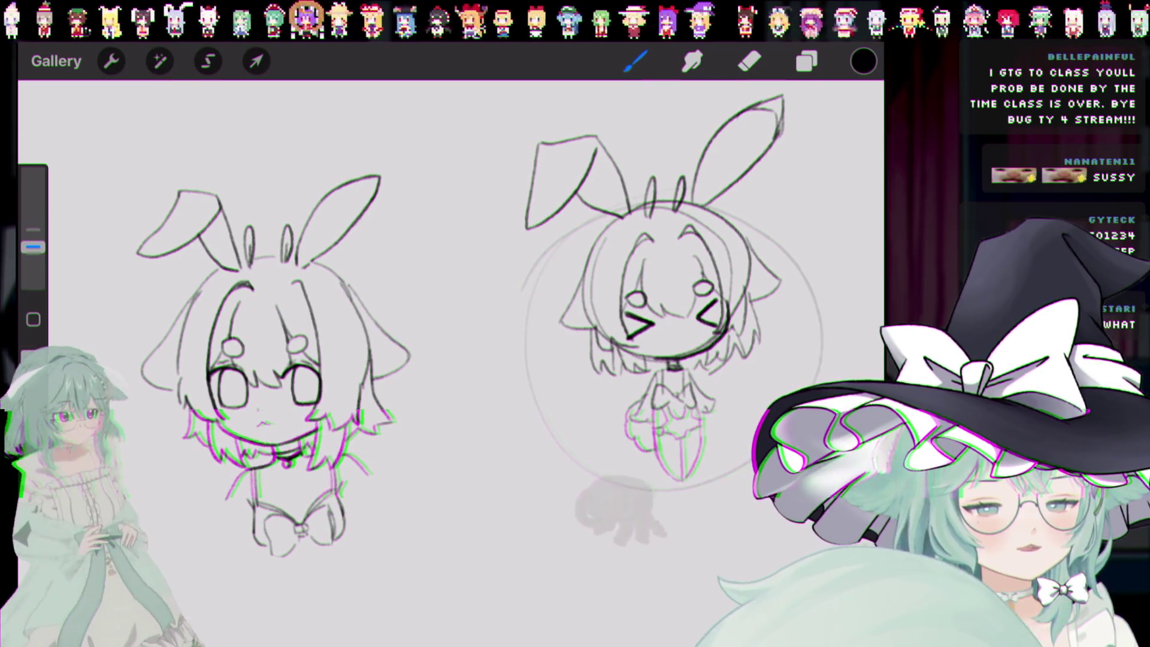
{"action": "scroll", "coordinate": [677, 419], "scroll_direction": "up", "scroll_amount": 5}
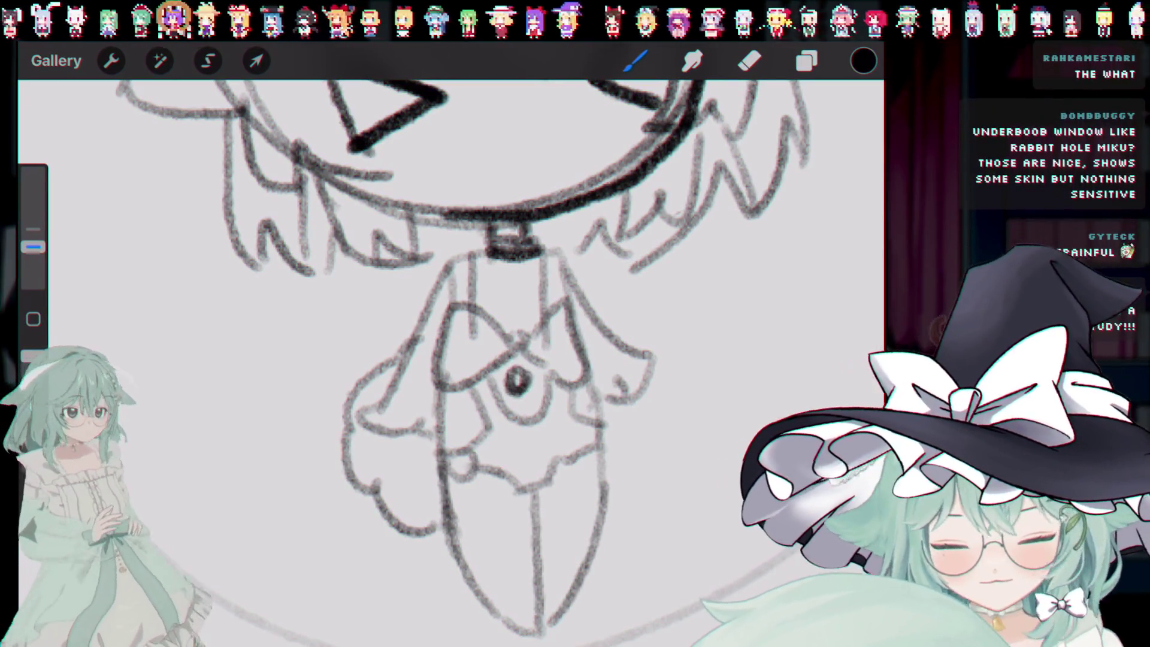
Step: Zoom onto the chibi's collar and undo the stray mark at the bow's centre
{"action": "key", "text": "ctrl+z"}
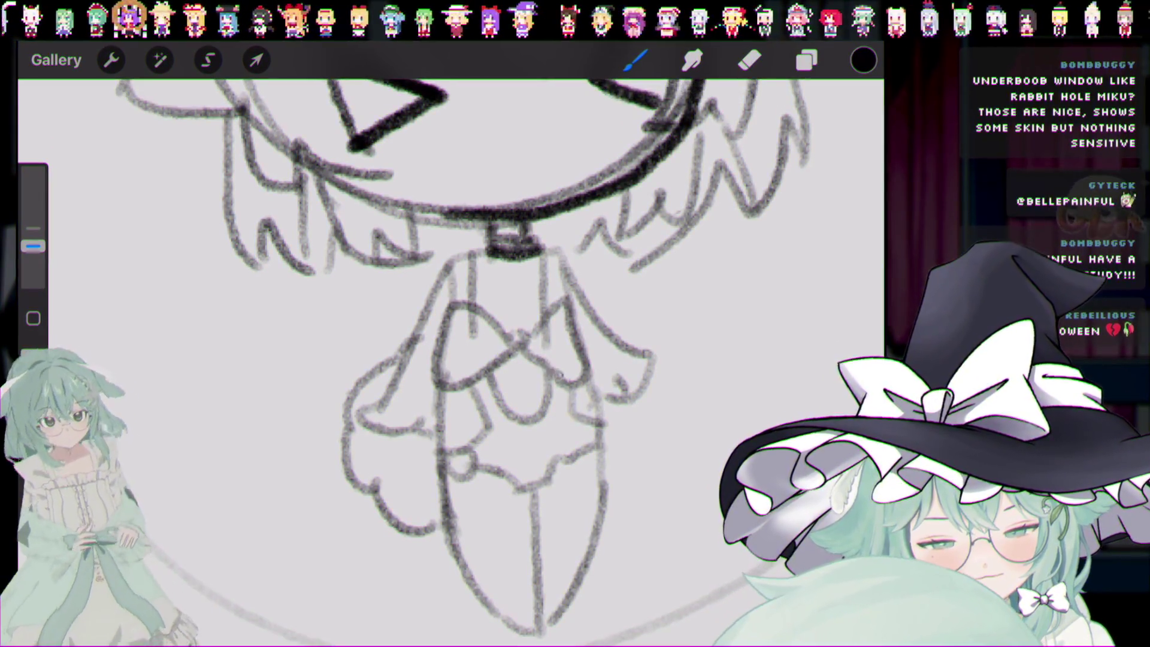
{"action": "scroll", "coordinate": [515, 299], "scroll_direction": "down", "scroll_amount": 5}
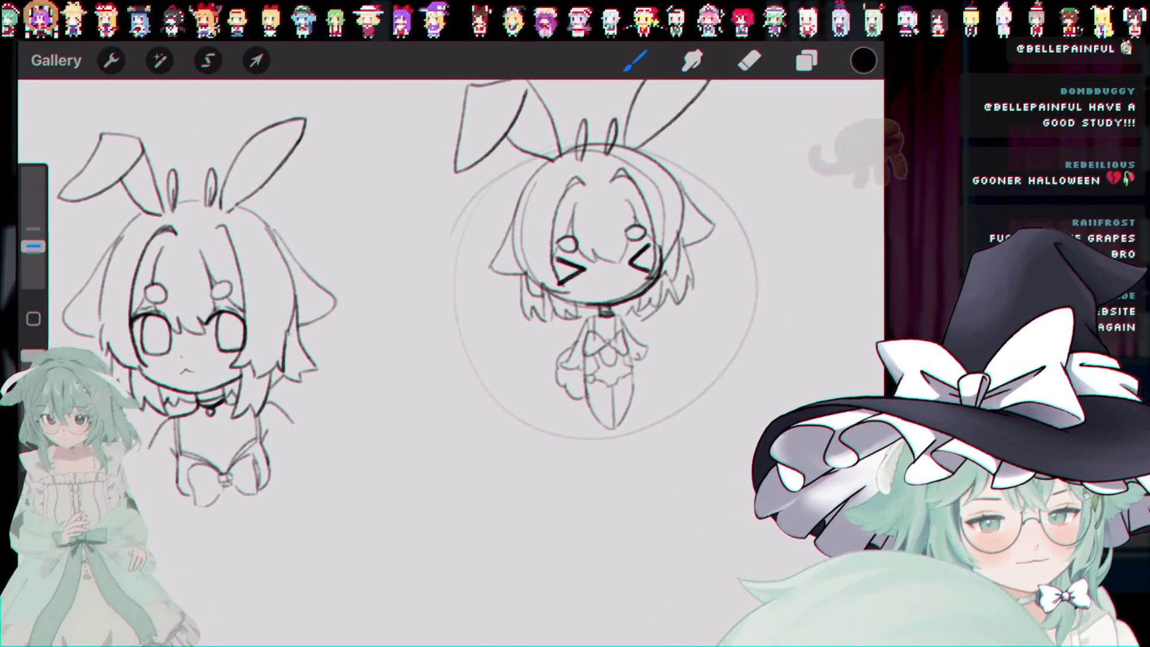
{"action": "scroll", "coordinate": [449, 299], "scroll_direction": "up", "scroll_amount": 2}
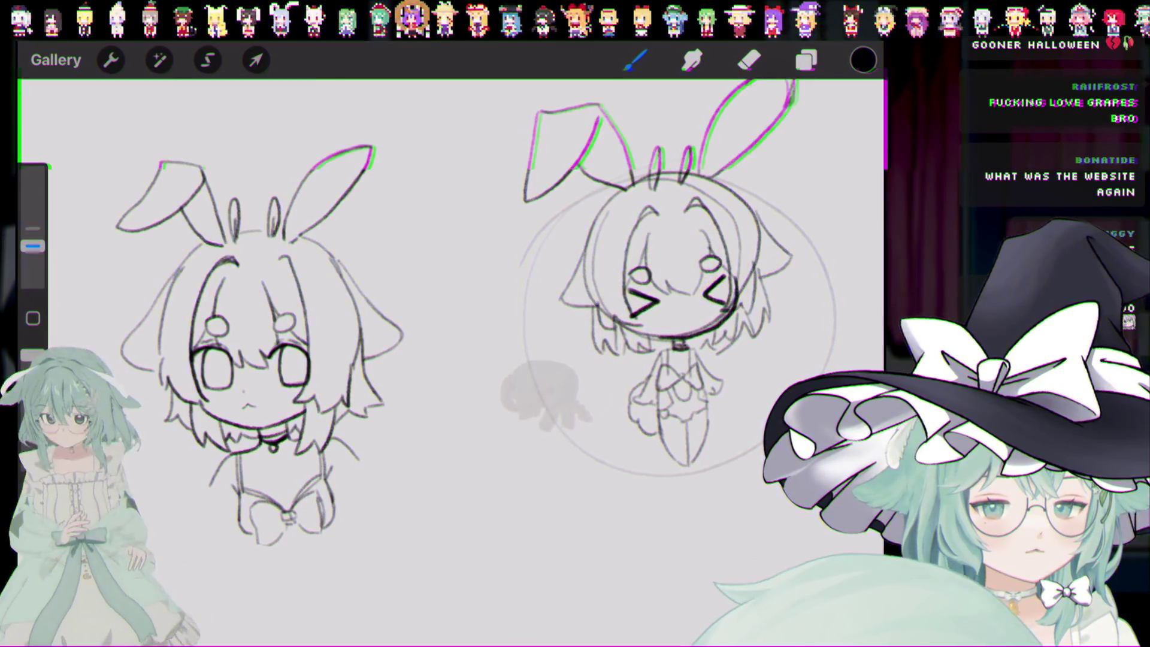
{"action": "scroll", "coordinate": [677, 299], "scroll_direction": "up", "scroll_amount": 3}
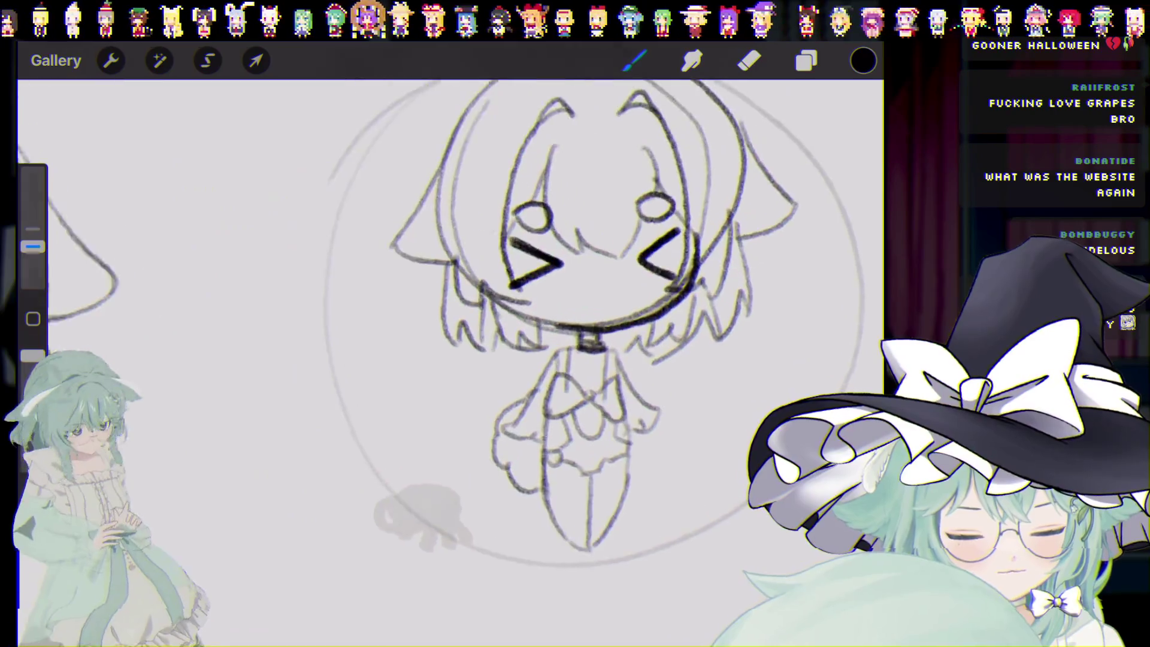
{"action": "scroll", "coordinate": [599, 299], "scroll_direction": "down", "scroll_amount": 4}
{"action": "scroll", "coordinate": [628, 300], "scroll_direction": "down", "scroll_amount": 1}
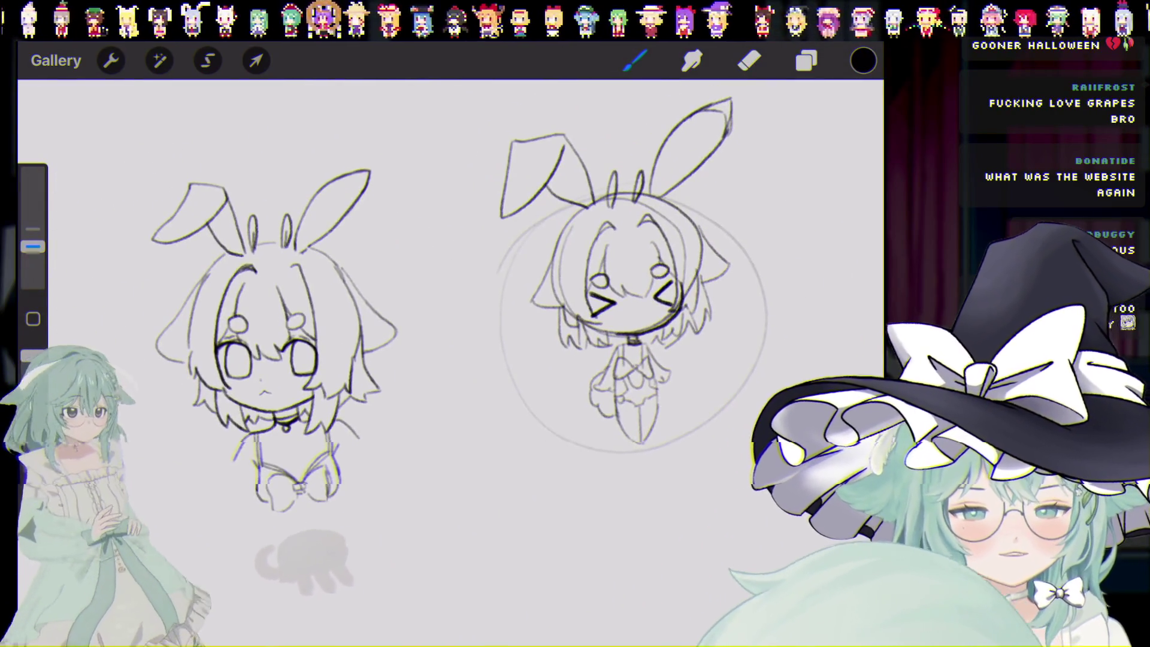